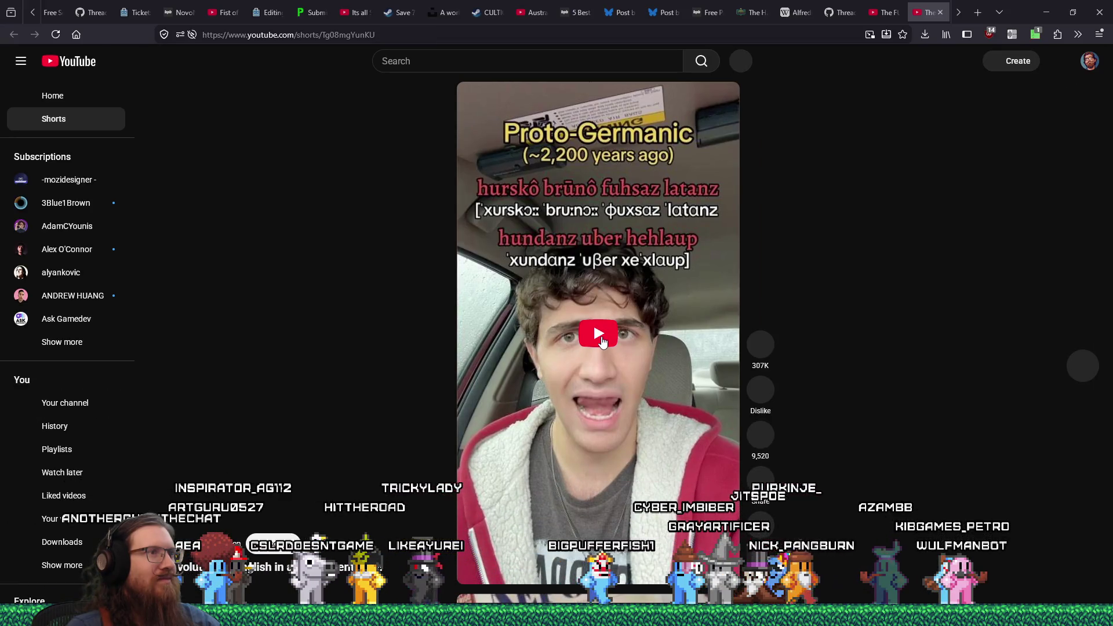
Play the Short on English's 2,000-year evolution and pause it at its closing line
{"action": "left_click", "coordinate": [600, 337]}
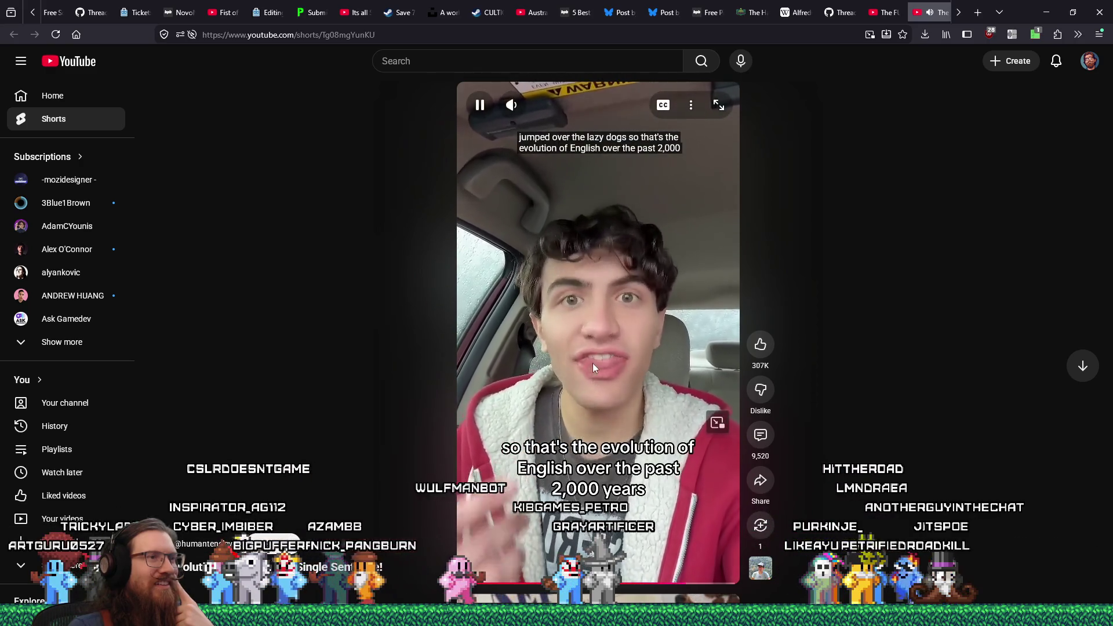
{"action": "left_click", "coordinate": [598, 353]}
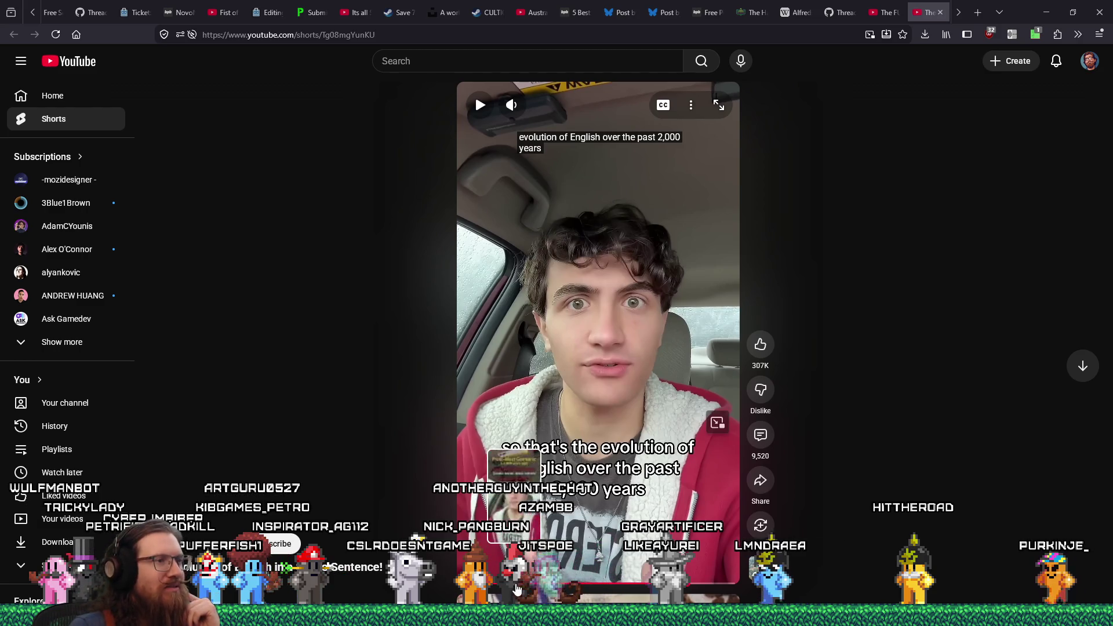
Rewind to the Proto-West Germanic stage, play it, and pause on Early Old English
{"action": "left_click_drag", "start_coordinate": [484, 582], "coordinate": [514, 582]}
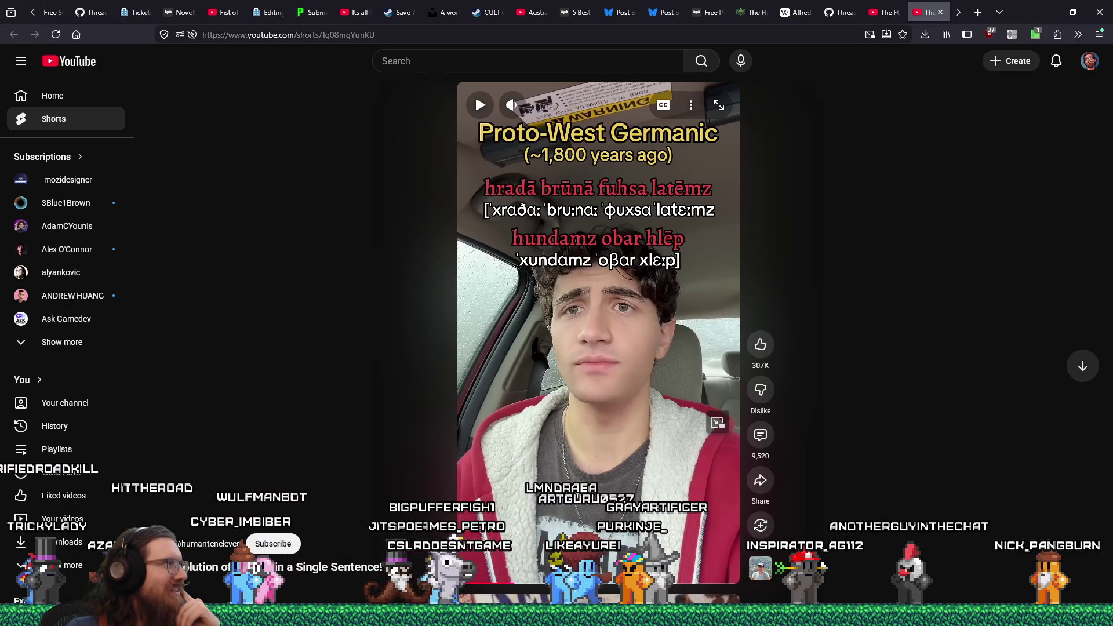
{"action": "left_click", "coordinate": [577, 495]}
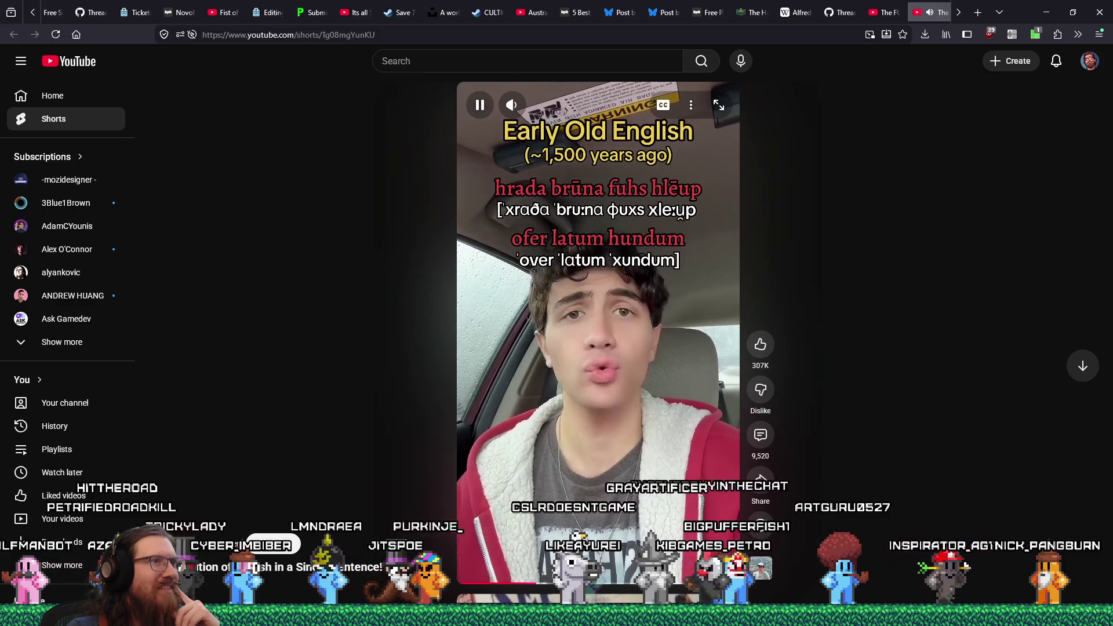
{"action": "left_click", "coordinate": [574, 488]}
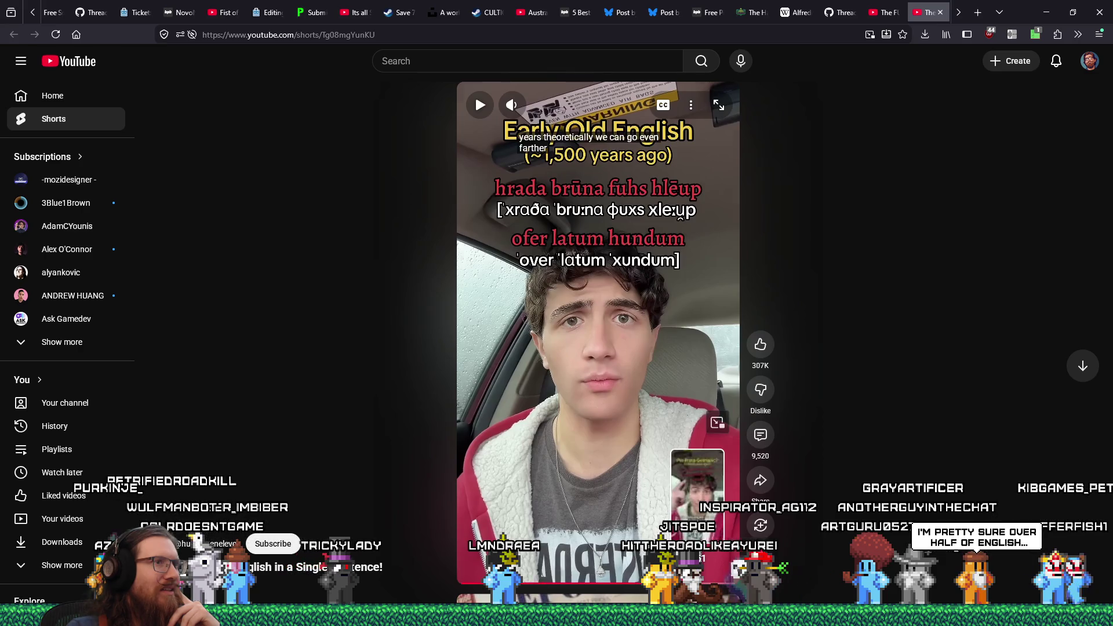
Seek from Pre Proto-Germanic back to Early American English, then resume playback until it loops
{"action": "left_click", "coordinate": [697, 582]}
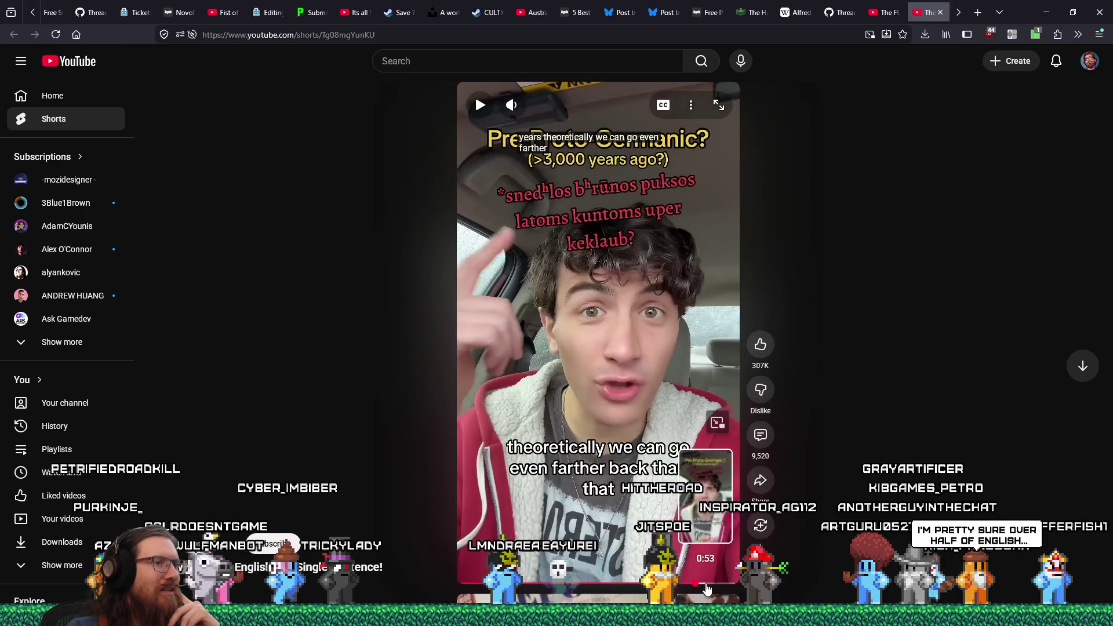
{"action": "left_click", "coordinate": [683, 584]}
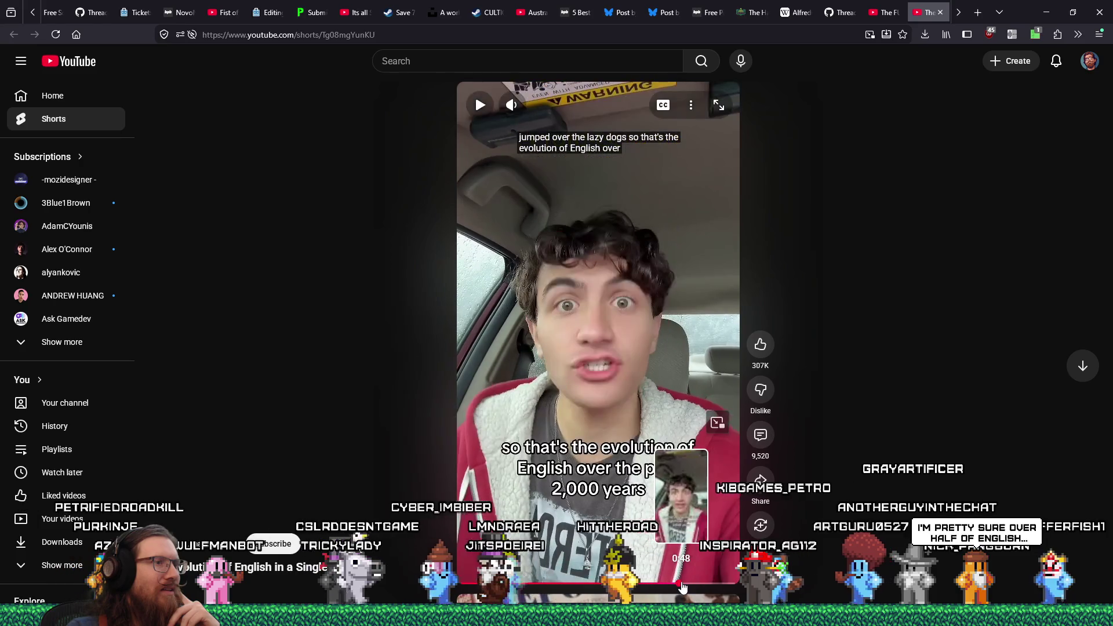
{"action": "left_click", "coordinate": [652, 583]}
{"action": "left_click", "coordinate": [650, 583]}
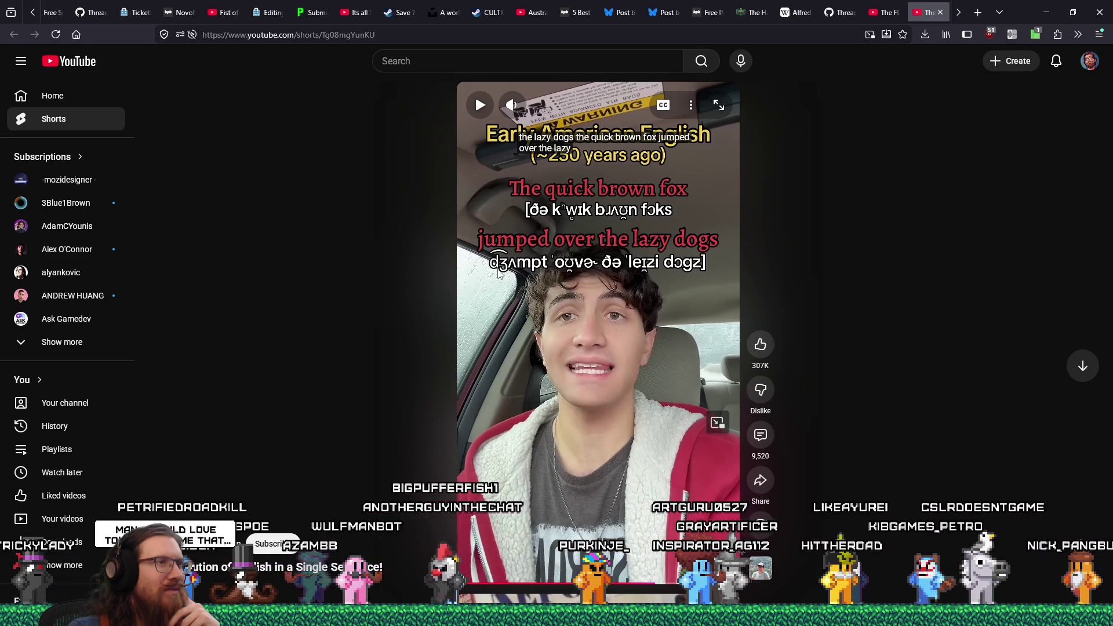
{"action": "left_click", "coordinate": [552, 333]}
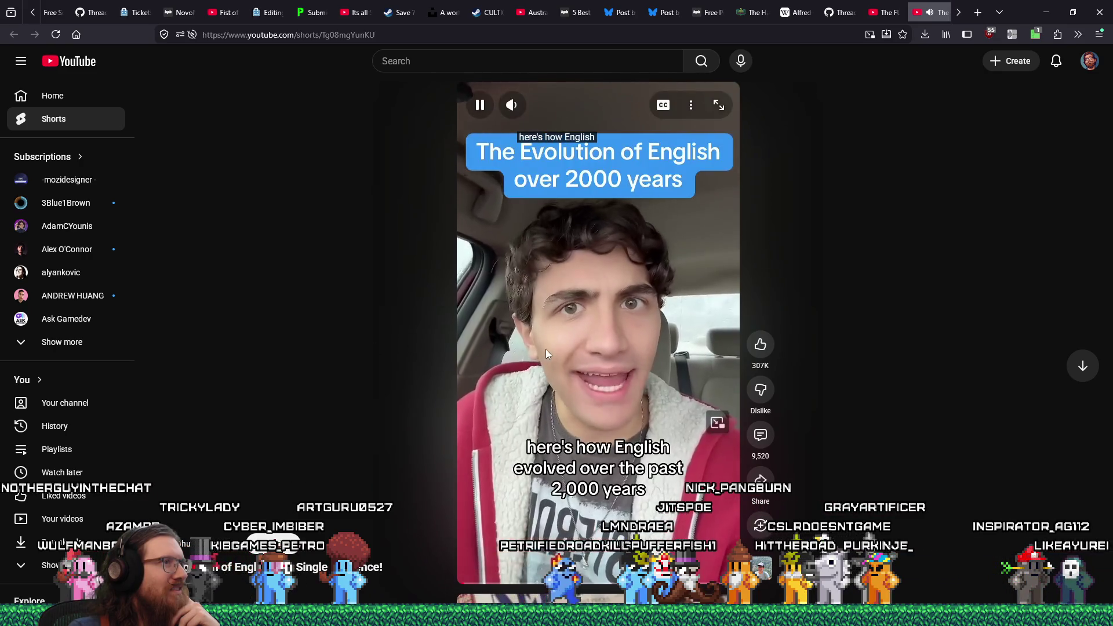
Pause the Short and show its 9.5K comments beside the video
{"action": "left_click", "coordinate": [545, 349]}
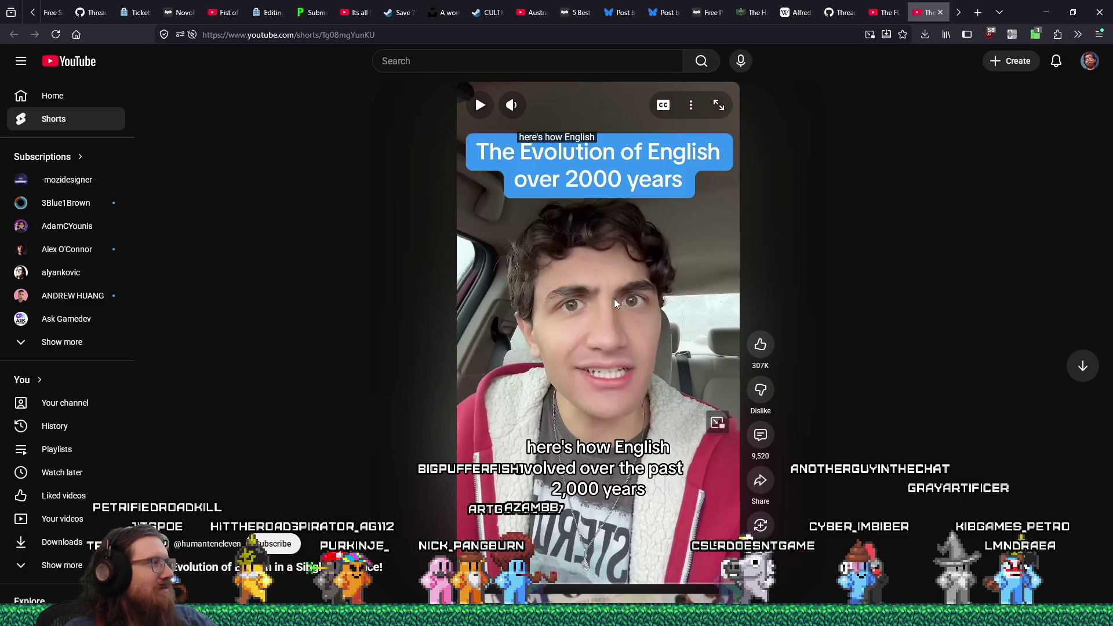
{"action": "left_click", "coordinate": [761, 435]}
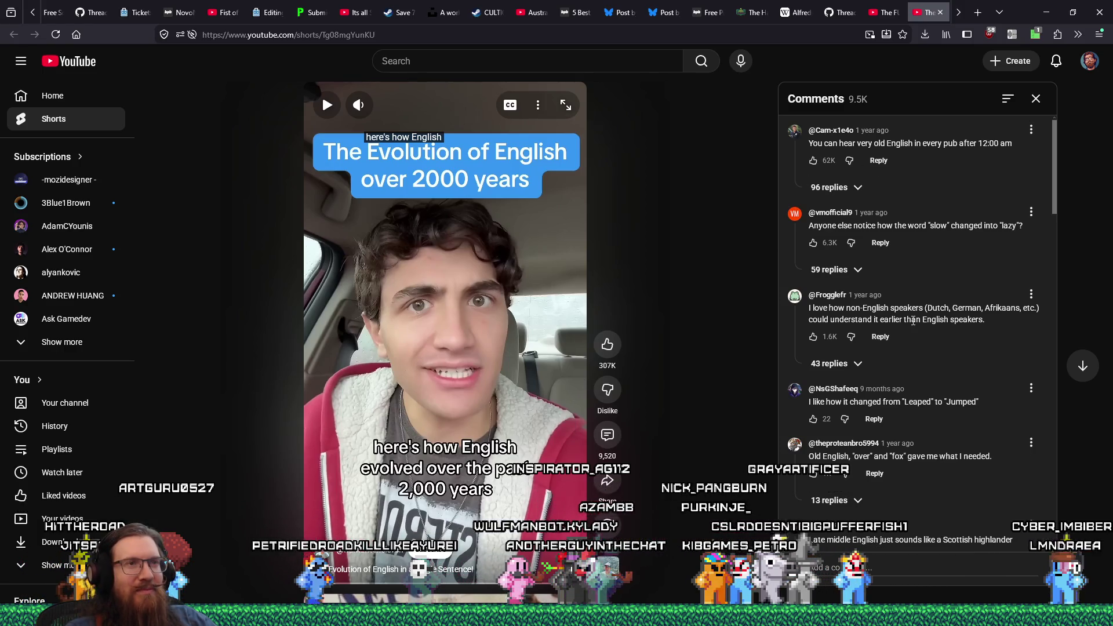
Read down the comments past the Dutch and Norwegian remarks, highlighting the early-versions phrase
{"action": "scroll", "coordinate": [914, 319], "scroll_direction": "down", "scroll_amount": 1}
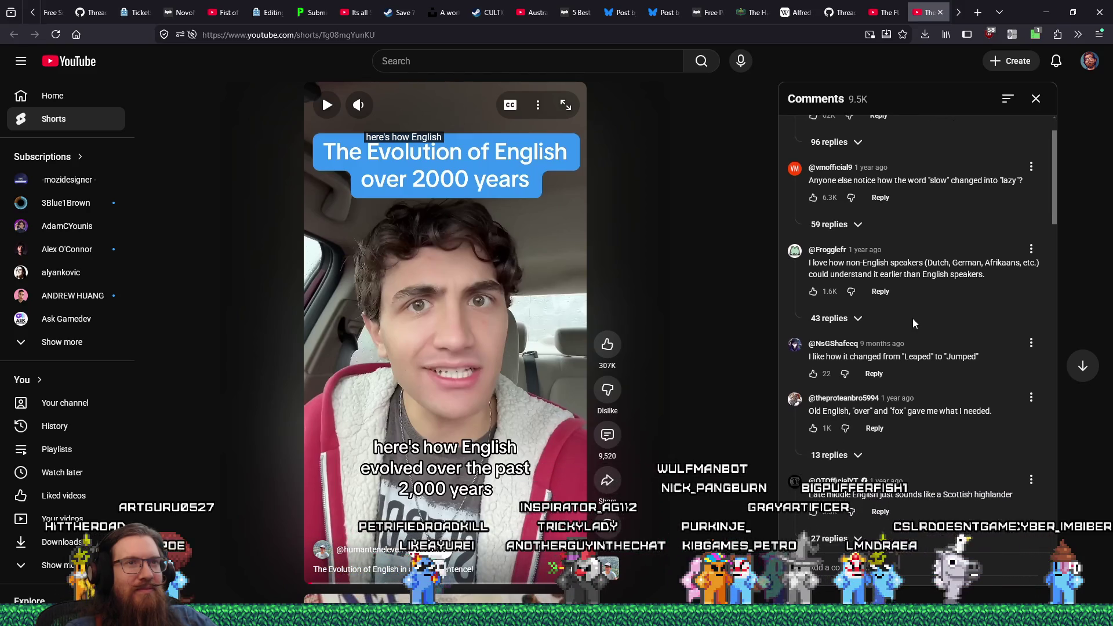
{"action": "scroll", "coordinate": [914, 323], "scroll_direction": "down", "scroll_amount": 2}
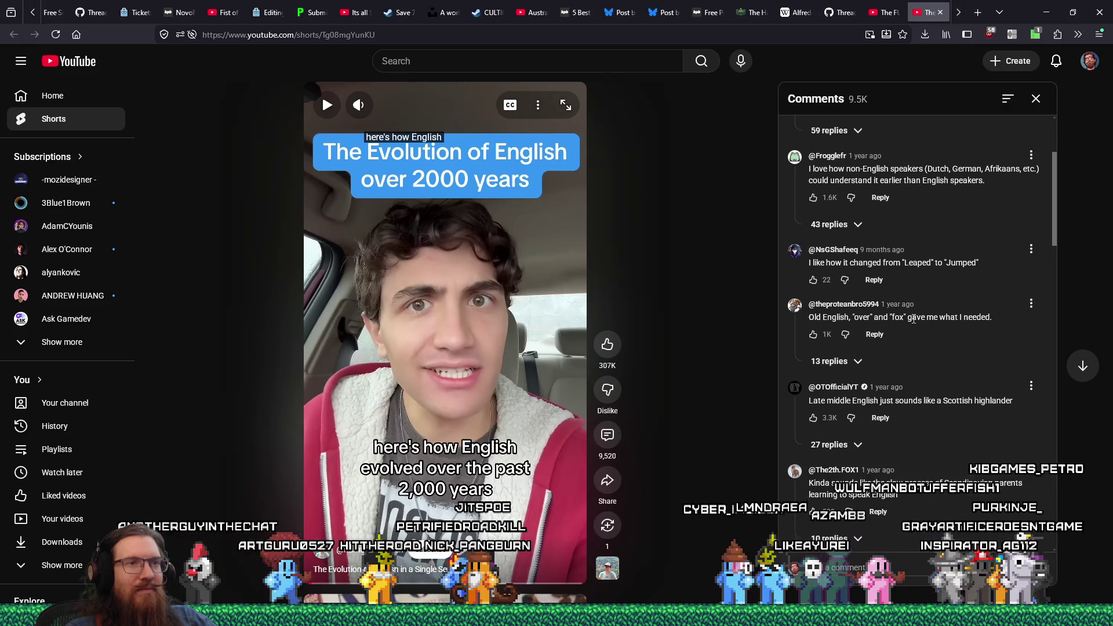
{"action": "scroll", "coordinate": [913, 319], "scroll_direction": "down", "scroll_amount": 1}
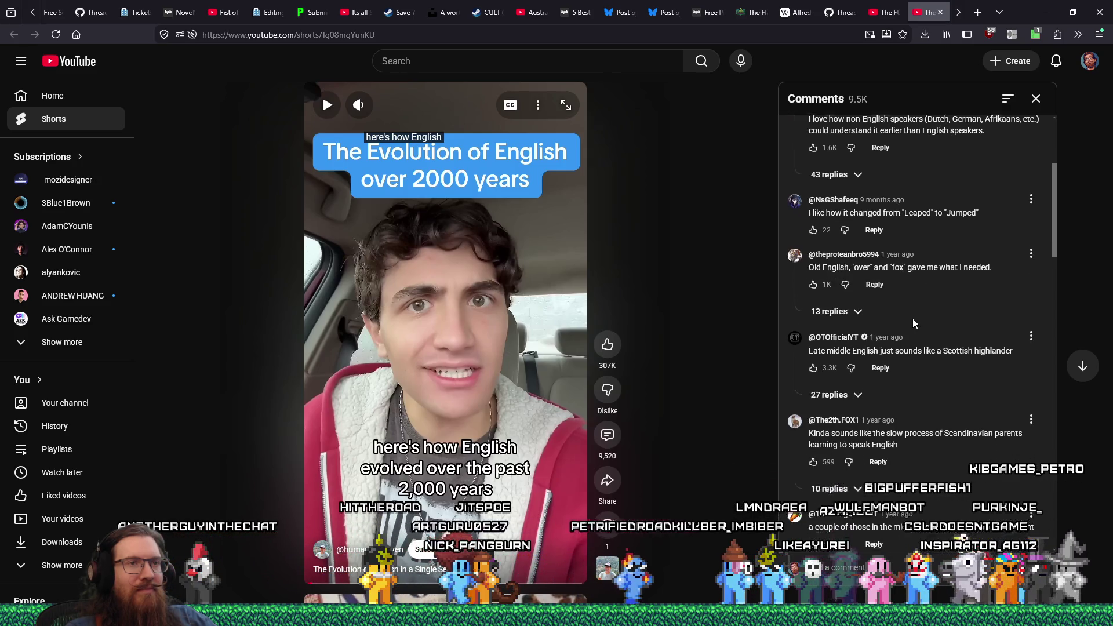
{"action": "scroll", "coordinate": [913, 320], "scroll_direction": "down", "scroll_amount": 2}
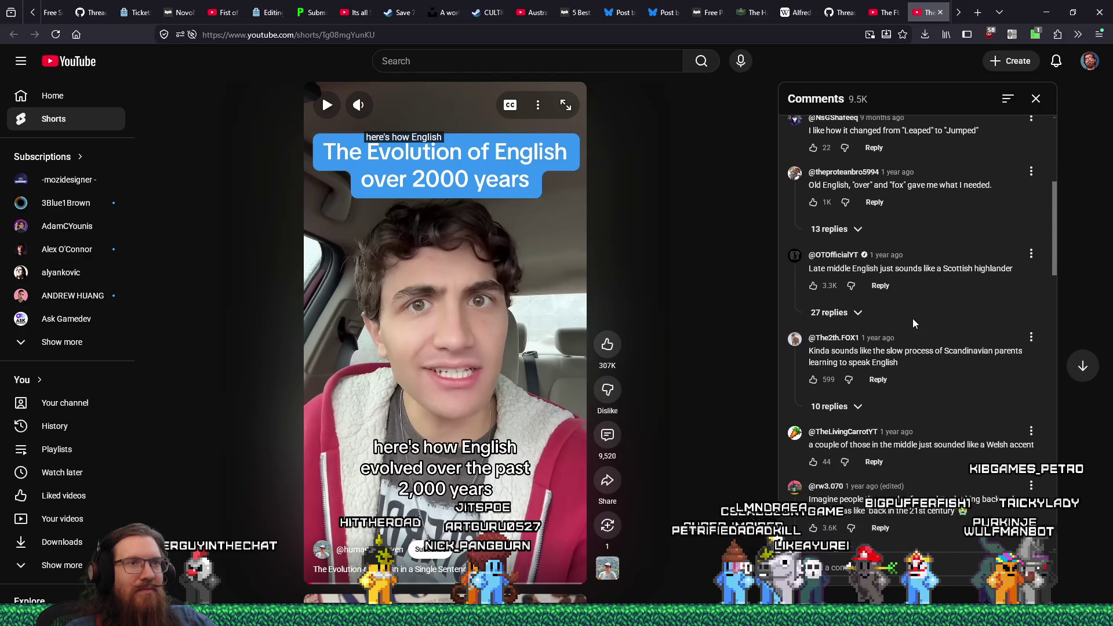
{"action": "scroll", "coordinate": [913, 319], "scroll_direction": "down", "scroll_amount": 2}
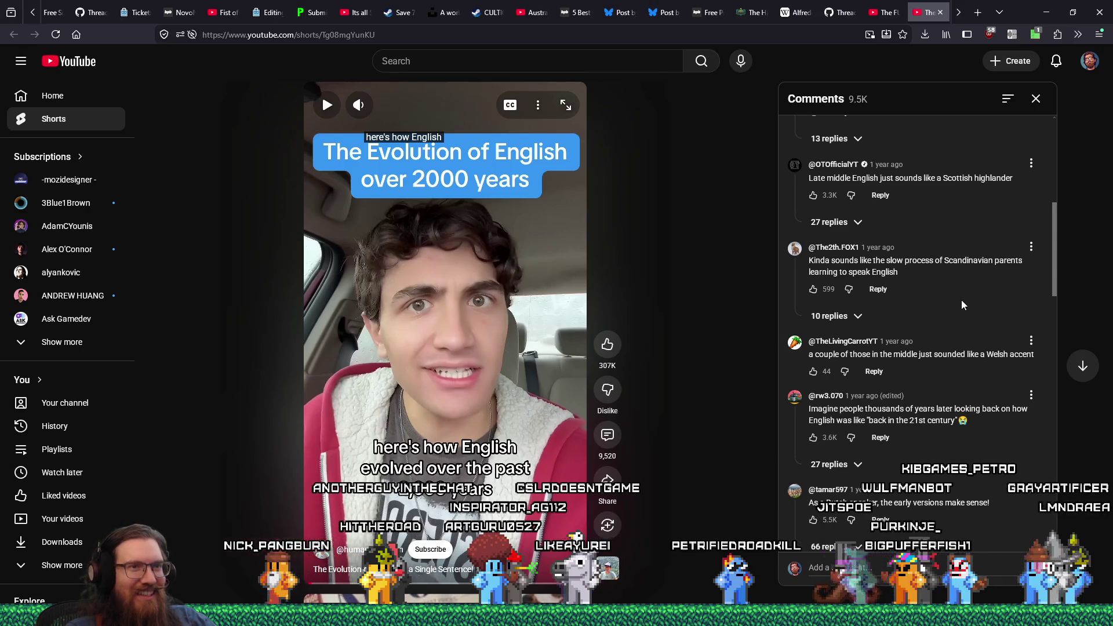
{"action": "scroll", "coordinate": [962, 301], "scroll_direction": "down", "scroll_amount": 3}
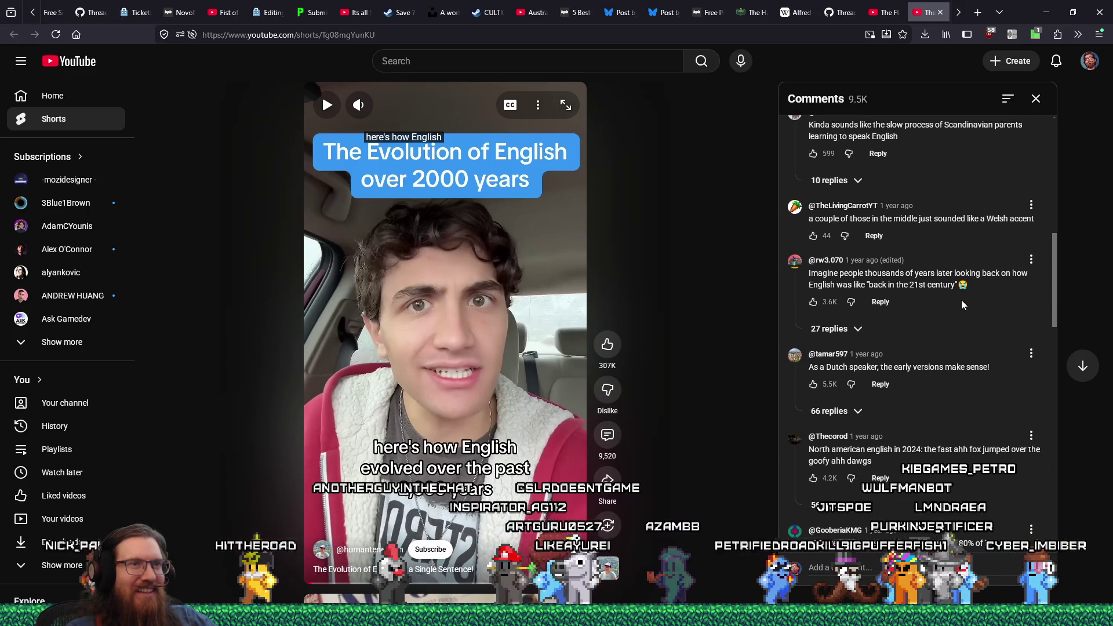
{"action": "scroll", "coordinate": [961, 300], "scroll_direction": "down", "scroll_amount": 1}
{"action": "scroll", "coordinate": [961, 300], "scroll_direction": "down", "scroll_amount": 1}
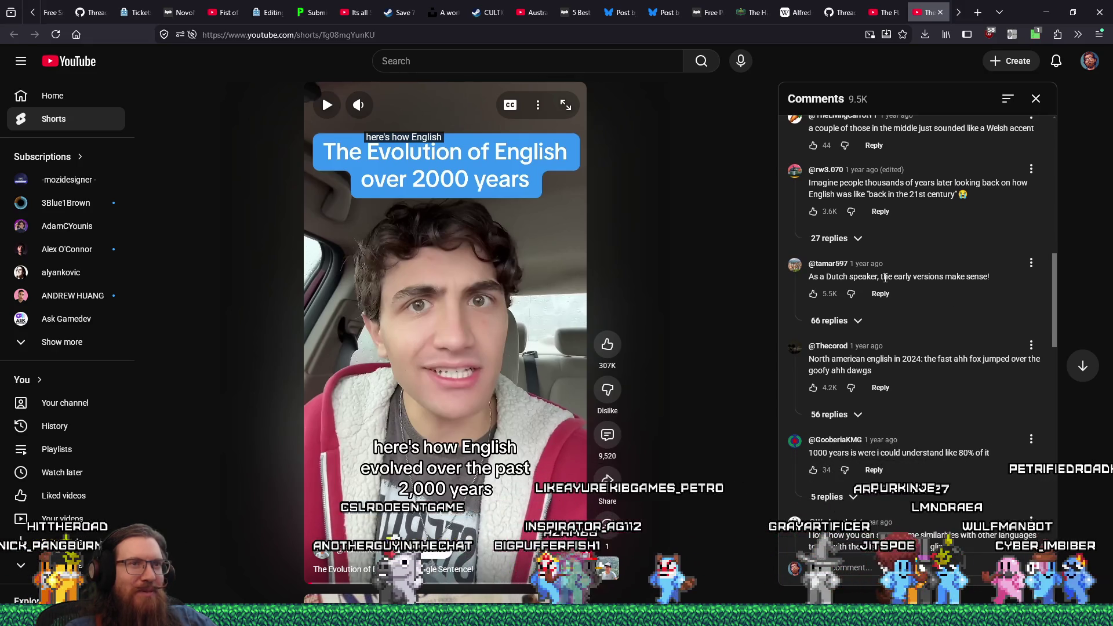
{"action": "left_click_drag", "start_coordinate": [882, 277], "coordinate": [987, 278]}
{"action": "scroll", "coordinate": [981, 297], "scroll_direction": "down", "scroll_amount": 3}
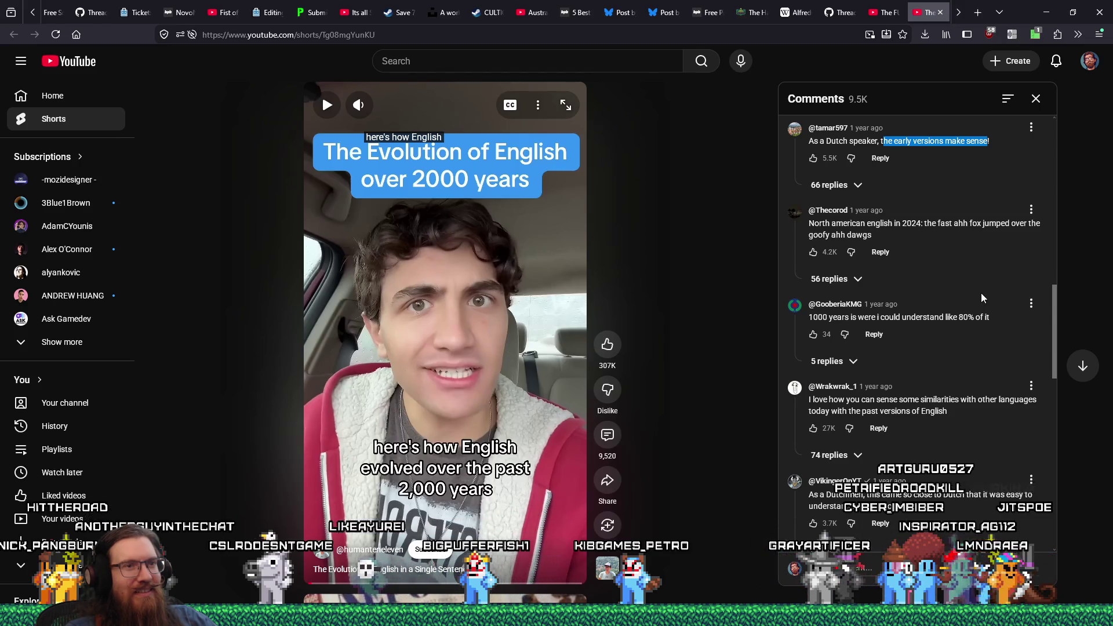
{"action": "scroll", "coordinate": [982, 298], "scroll_direction": "down", "scroll_amount": 4}
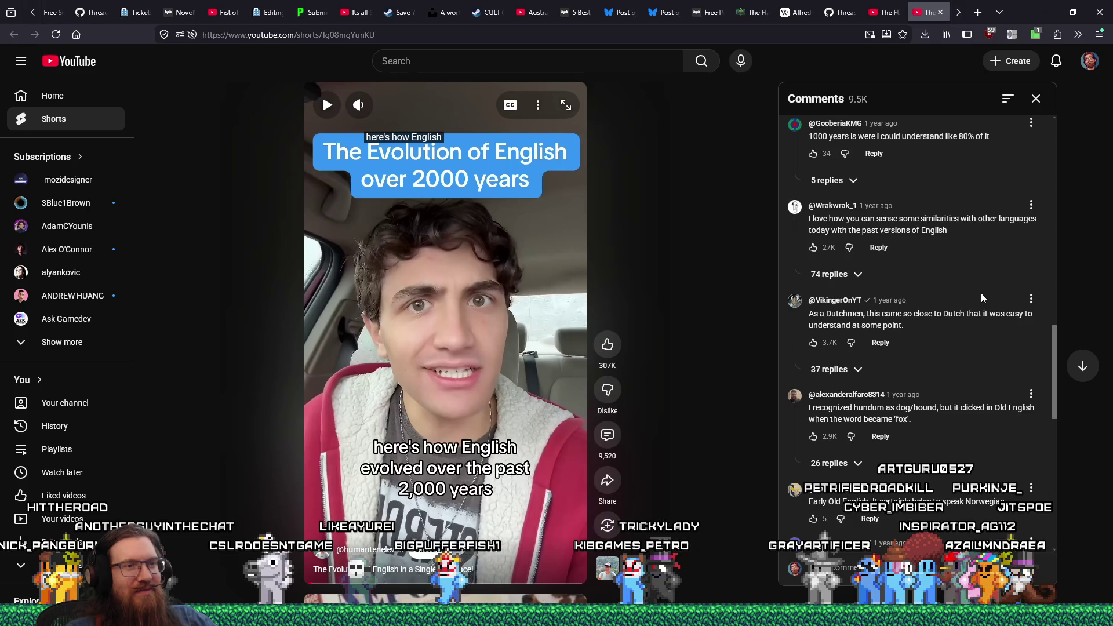
{"action": "scroll", "coordinate": [981, 298], "scroll_direction": "down", "scroll_amount": 5}
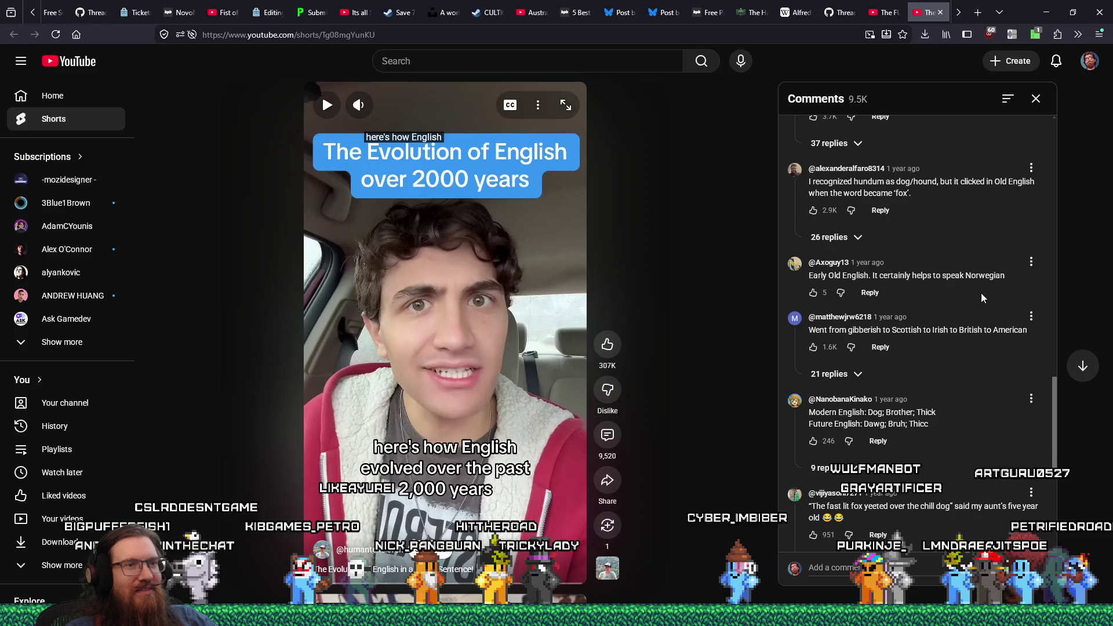
{"action": "left_click_drag", "start_coordinate": [861, 413], "coordinate": [880, 413]}
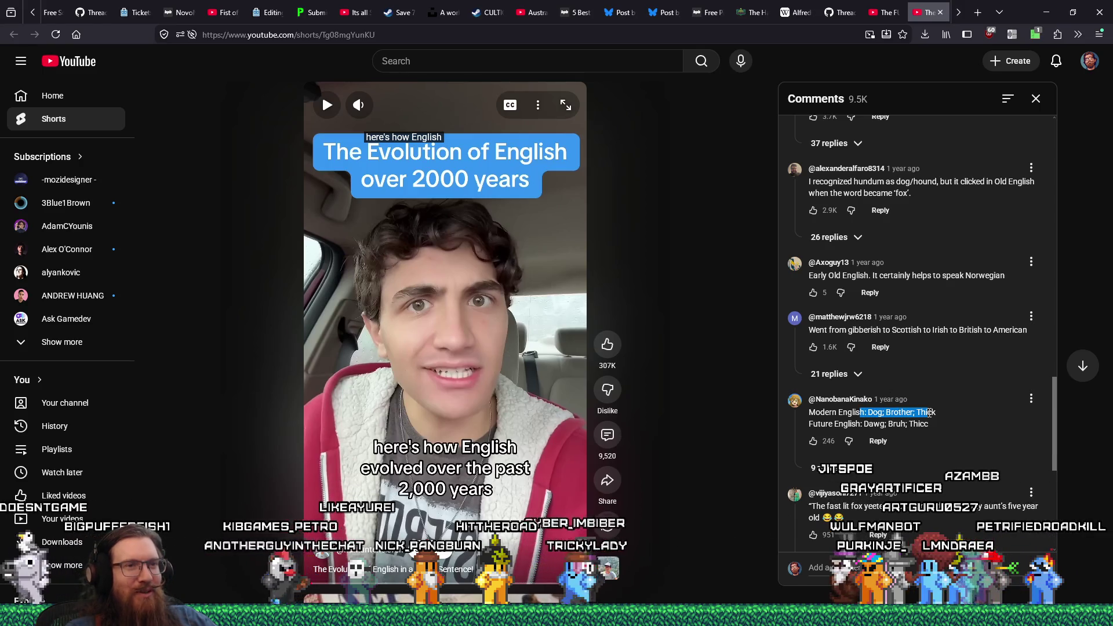
{"action": "left_click", "coordinate": [870, 427]}
{"action": "double_click", "coordinate": [897, 424]}
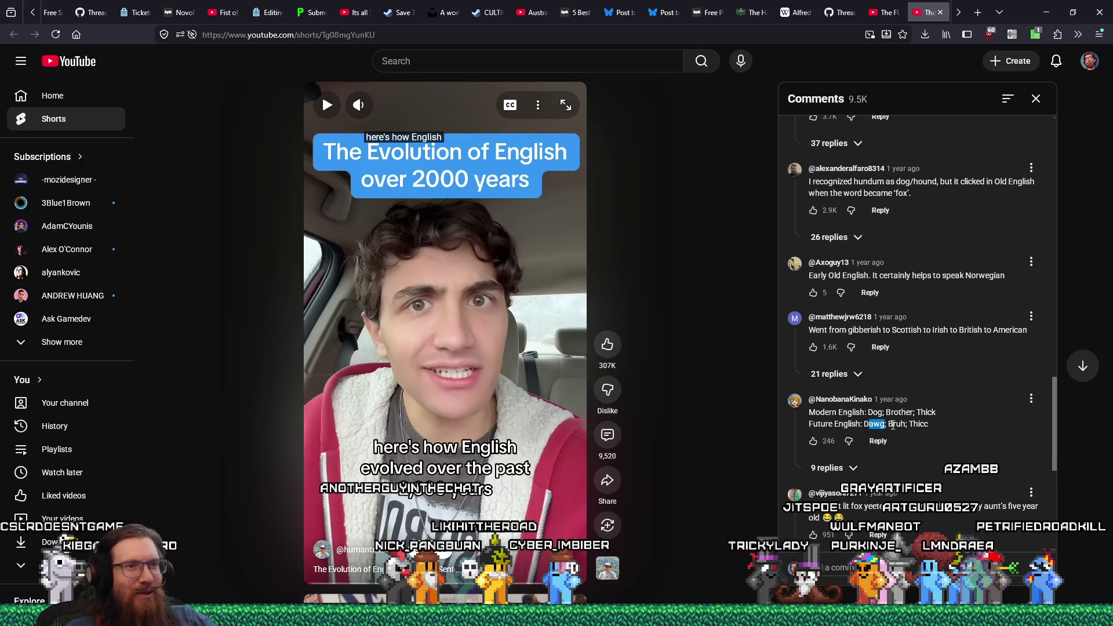
{"action": "scroll", "coordinate": [958, 405], "scroll_direction": "down", "scroll_amount": 1}
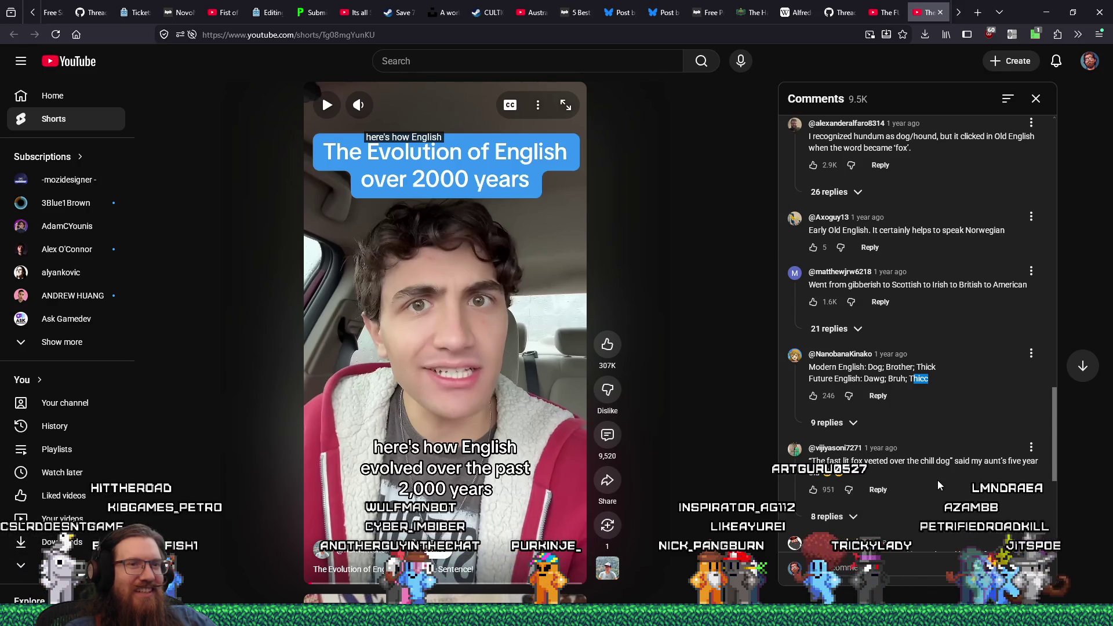
{"action": "scroll", "coordinate": [937, 480], "scroll_direction": "down", "scroll_amount": 2}
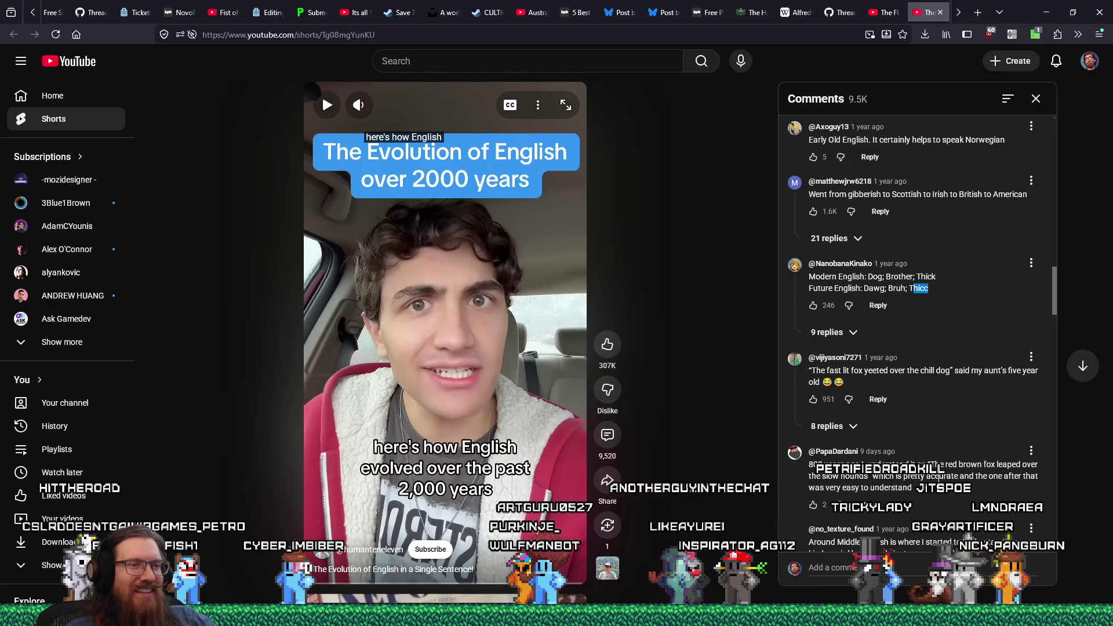
{"action": "scroll", "coordinate": [938, 480], "scroll_direction": "down", "scroll_amount": 2}
{"action": "scroll", "coordinate": [938, 480], "scroll_direction": "down", "scroll_amount": 3}
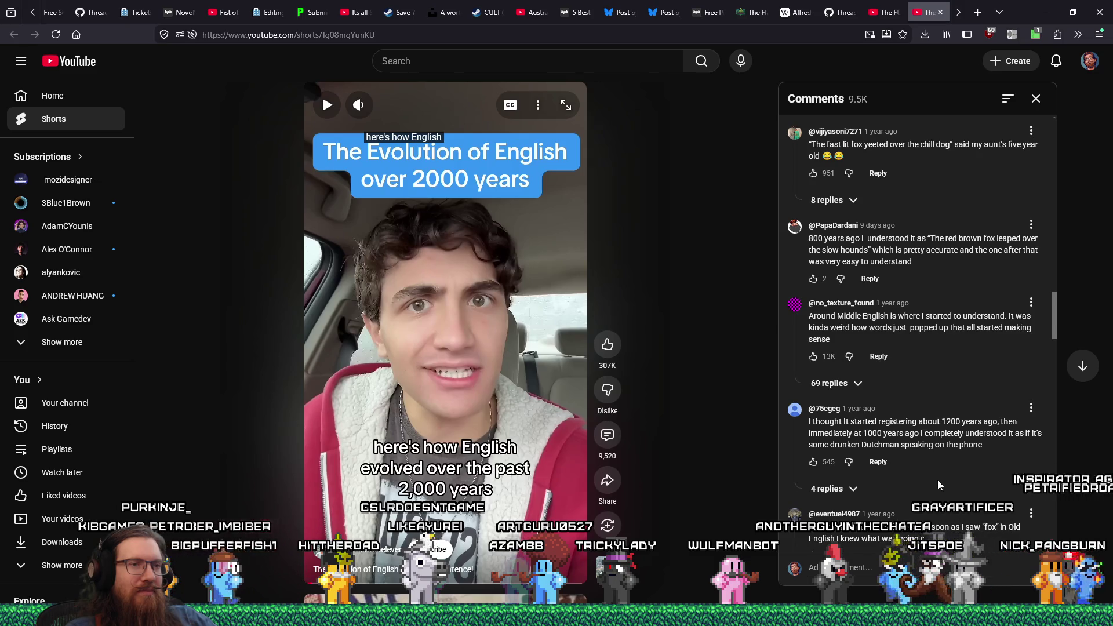
{"action": "scroll", "coordinate": [939, 485], "scroll_direction": "down", "scroll_amount": 3}
{"action": "scroll", "coordinate": [939, 485], "scroll_direction": "down", "scroll_amount": 5}
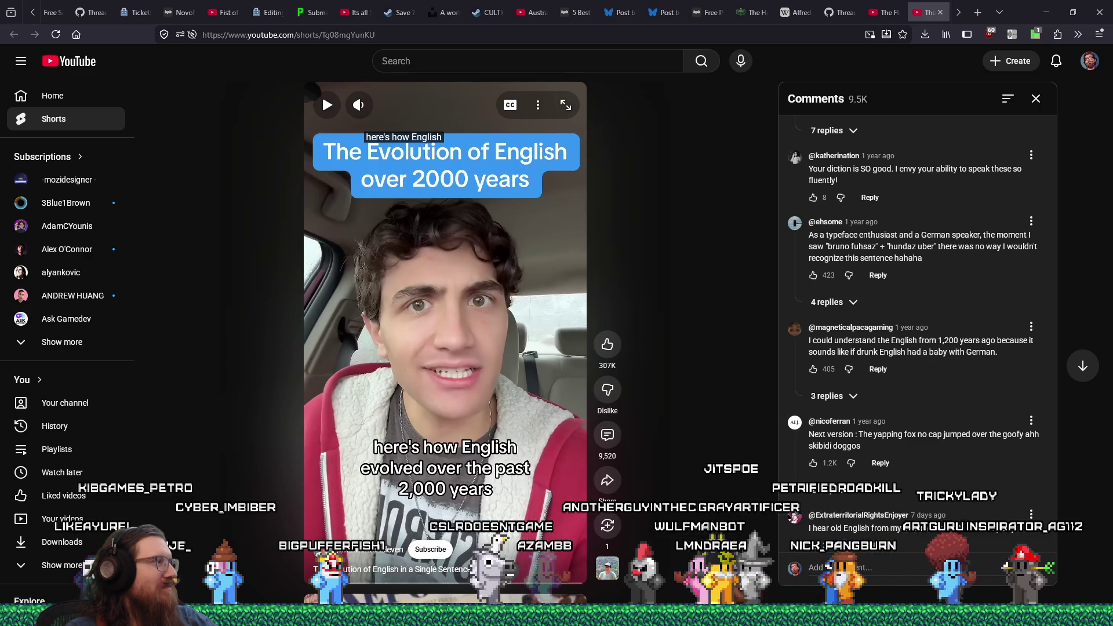
{"action": "right_click", "coordinate": [339, 35]}
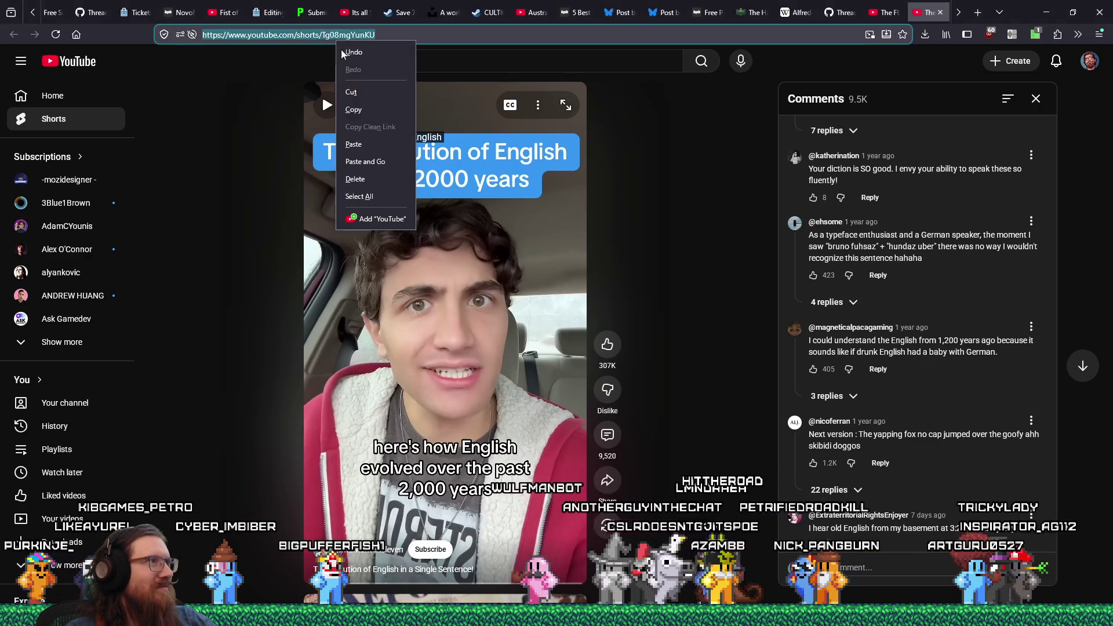
Load the shared English-through-time Short from the clipboard, play it, then pause
{"action": "left_click", "coordinate": [363, 158]}
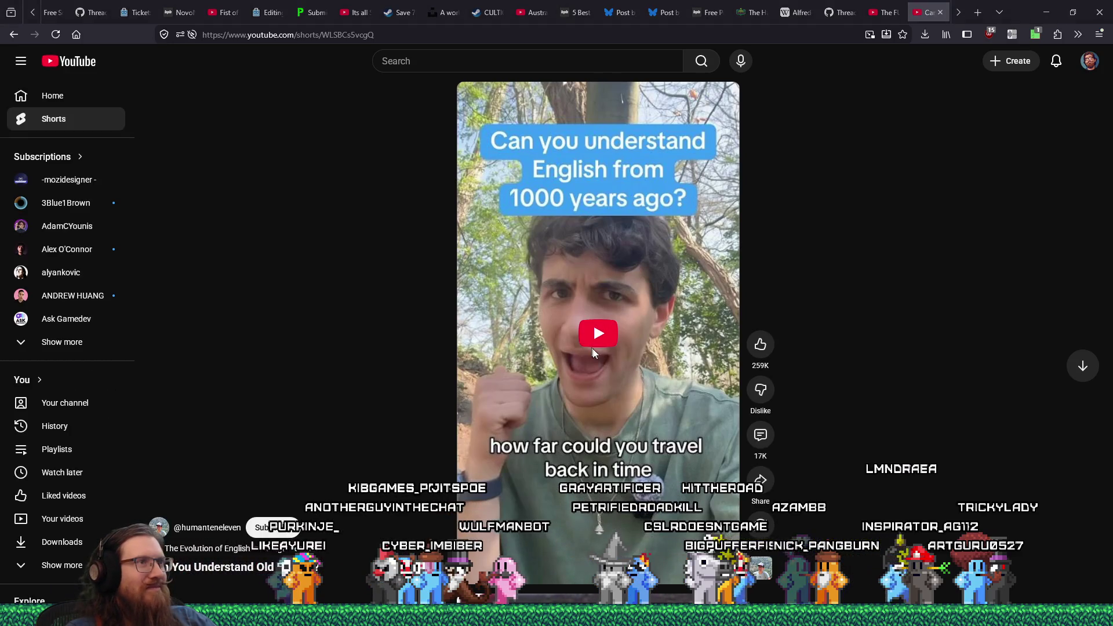
{"action": "left_click", "coordinate": [594, 339]}
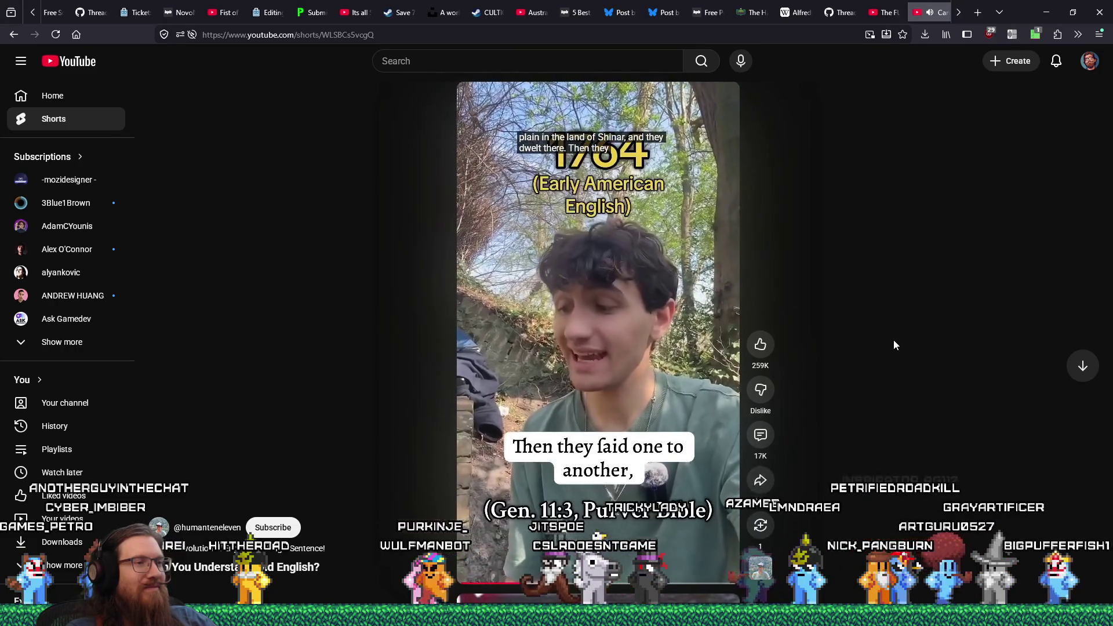
{"action": "left_click", "coordinate": [569, 284]}
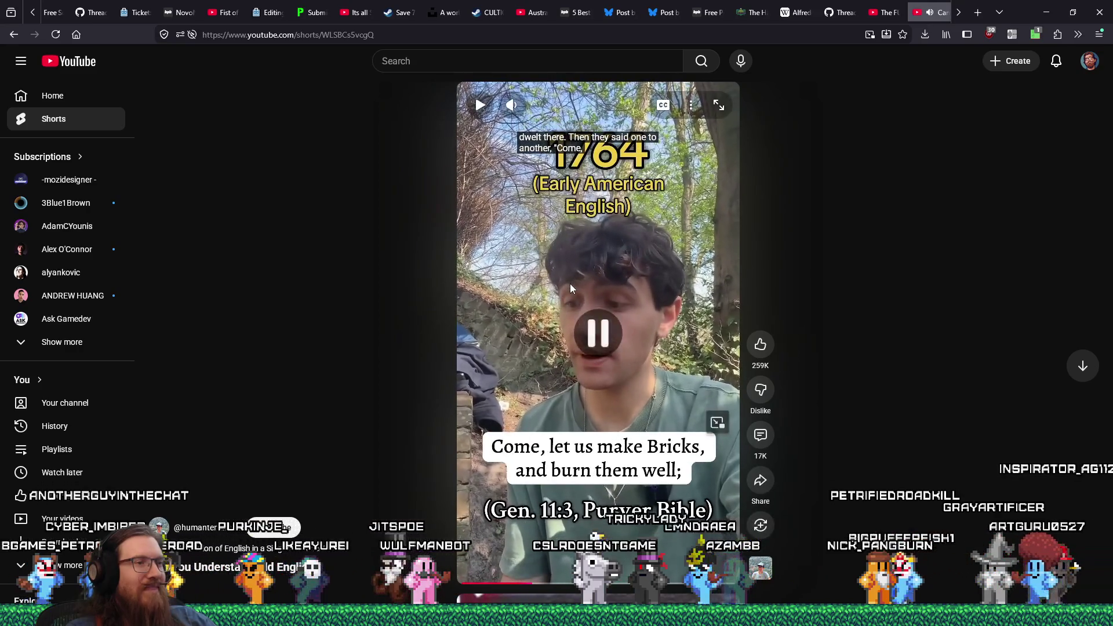
Rewind to the previous line and replay the Old English stages, pausing on the closing line
{"action": "left_click", "coordinate": [531, 590]}
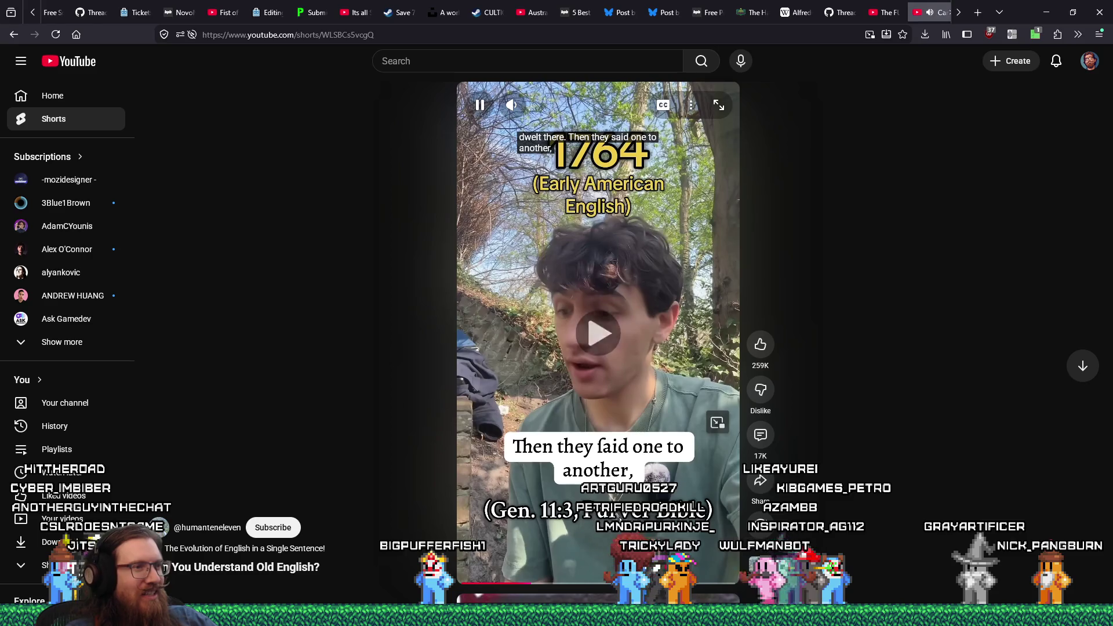
{"action": "left_click", "coordinate": [634, 531]}
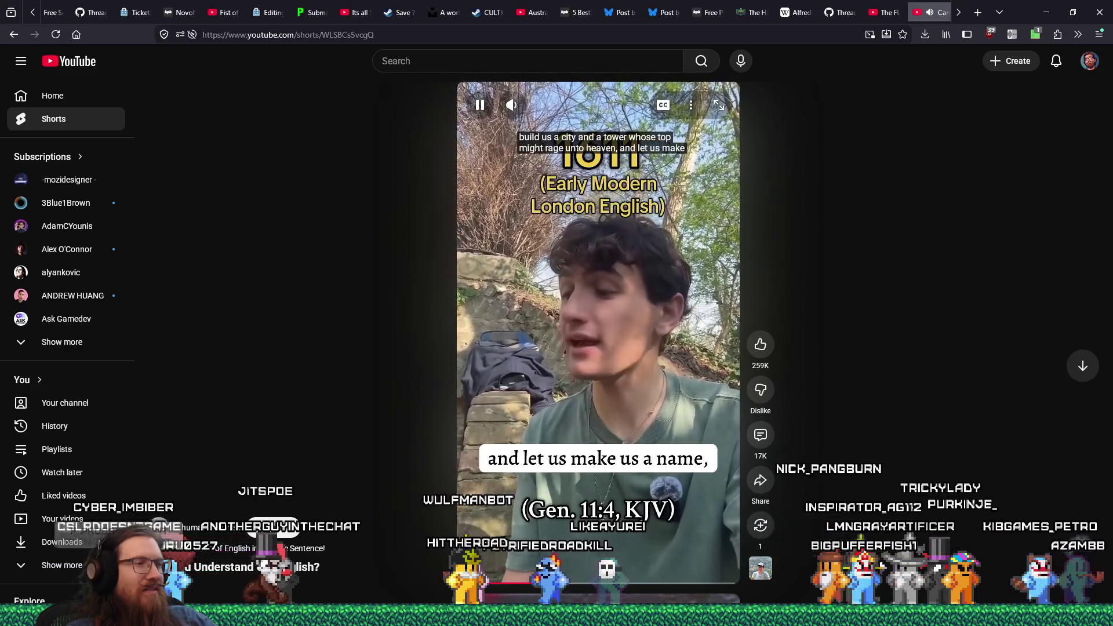
{"action": "left_click", "coordinate": [642, 536]}
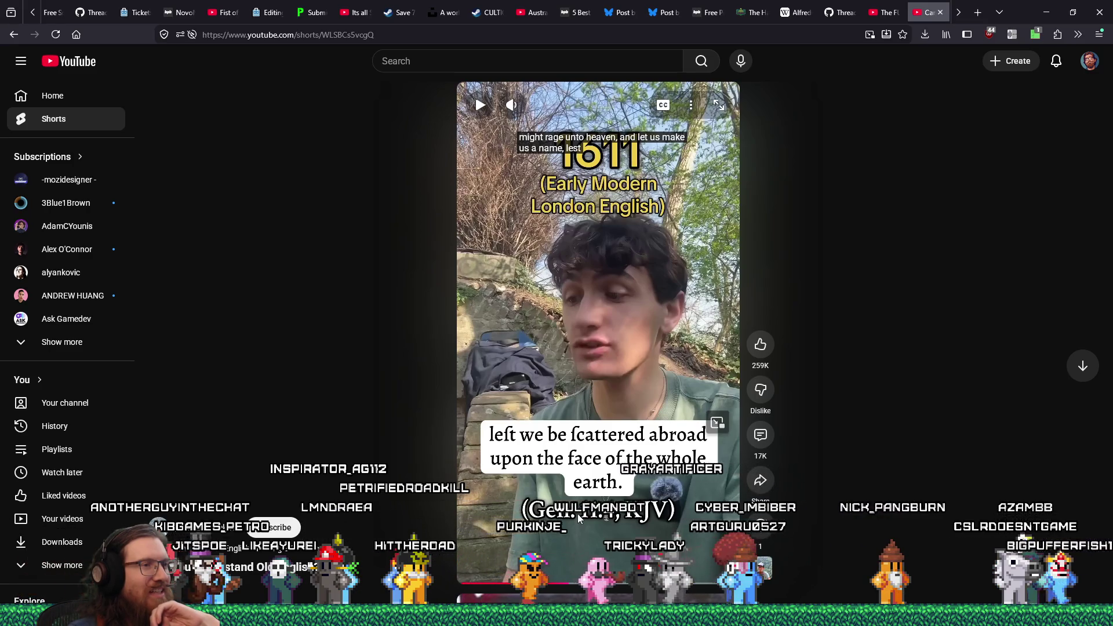
{"action": "left_click", "coordinate": [578, 514]}
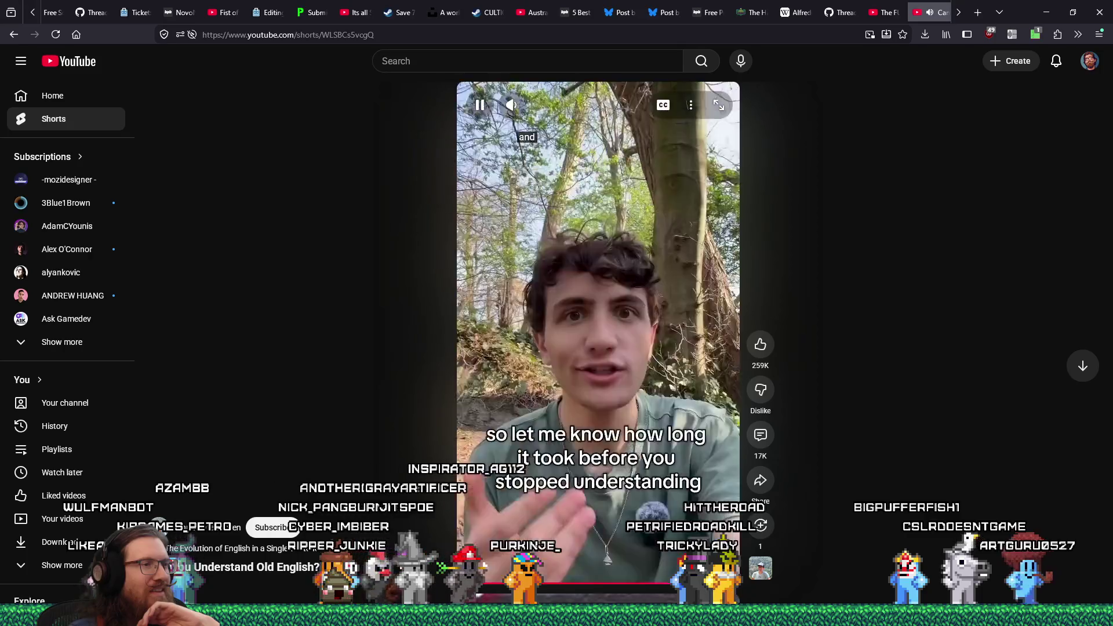
{"action": "key", "text": "space"}
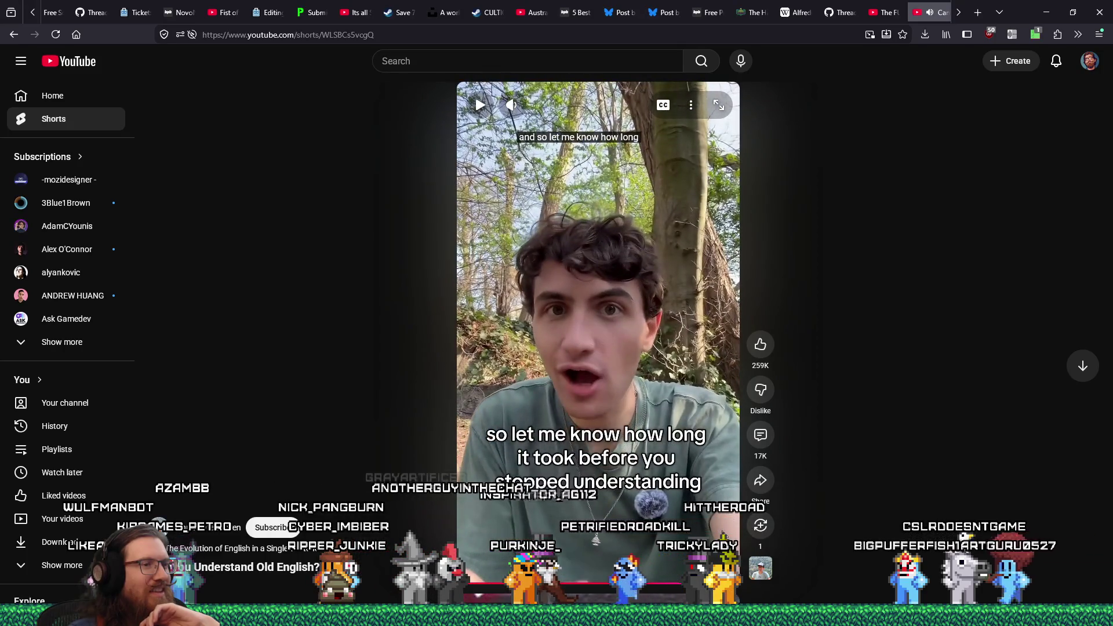
Seek back to the Late Old English (c. 1000) section, around 1:00
{"action": "left_click", "coordinate": [677, 589]}
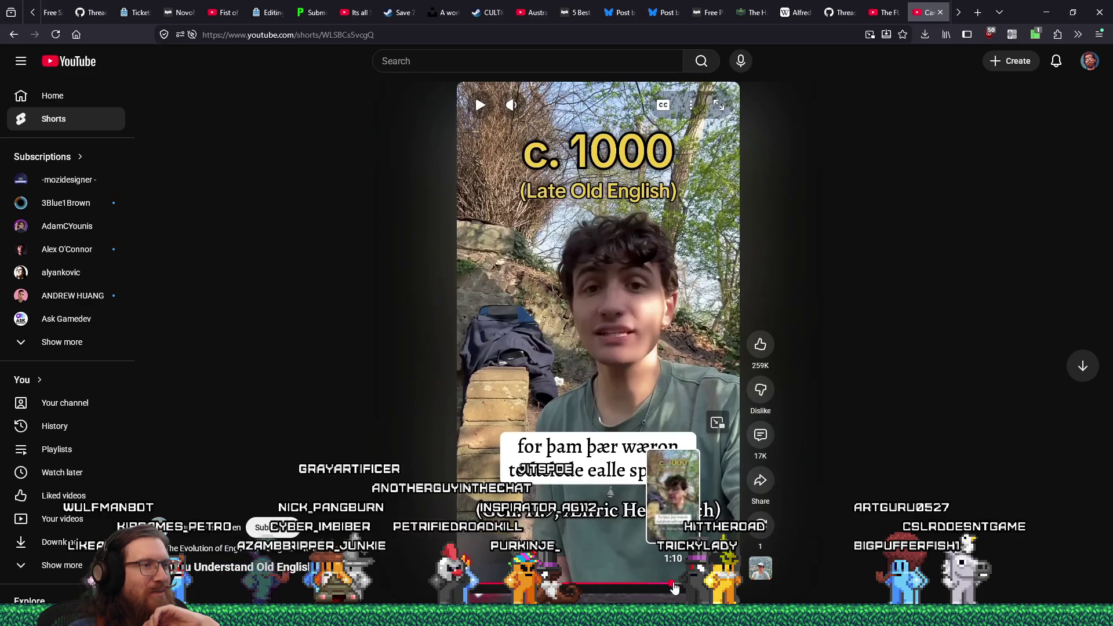
{"action": "left_click", "coordinate": [668, 586]}
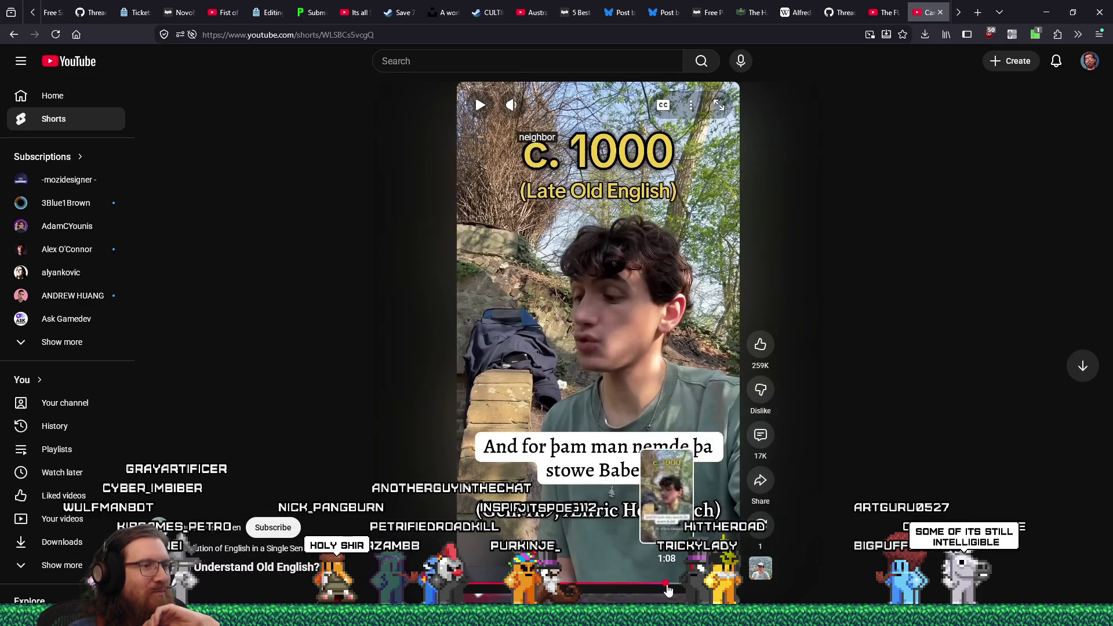
{"action": "left_click", "coordinate": [662, 588]}
{"action": "left_click_drag", "start_coordinate": [662, 588], "coordinate": [641, 587]}
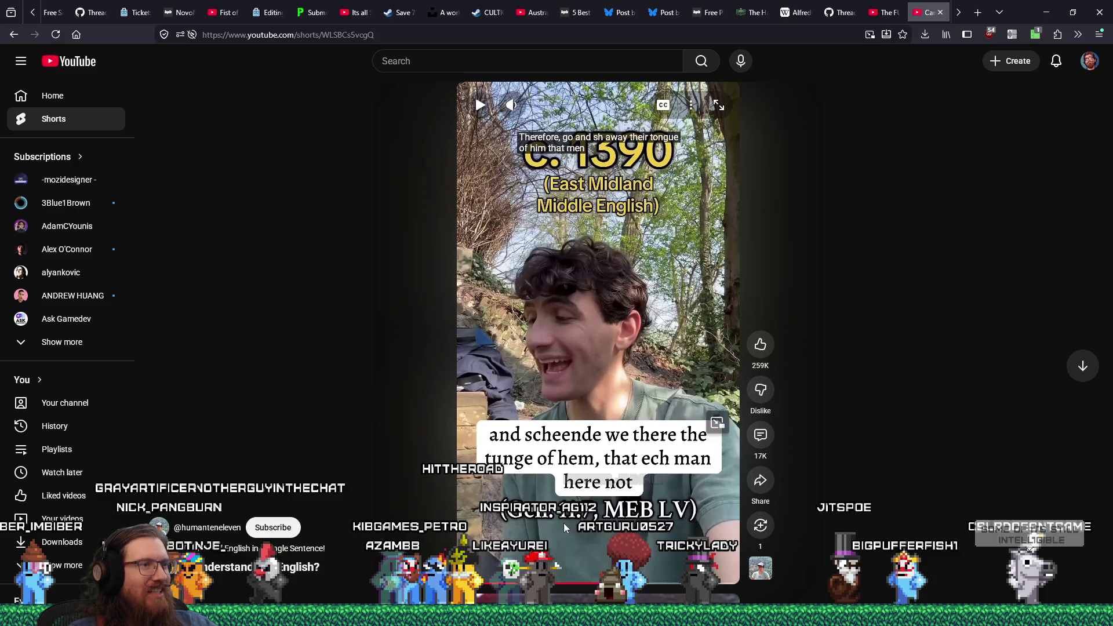
Play the short on to the line about the Middle/Old English cutoff
{"action": "key", "text": "space"}
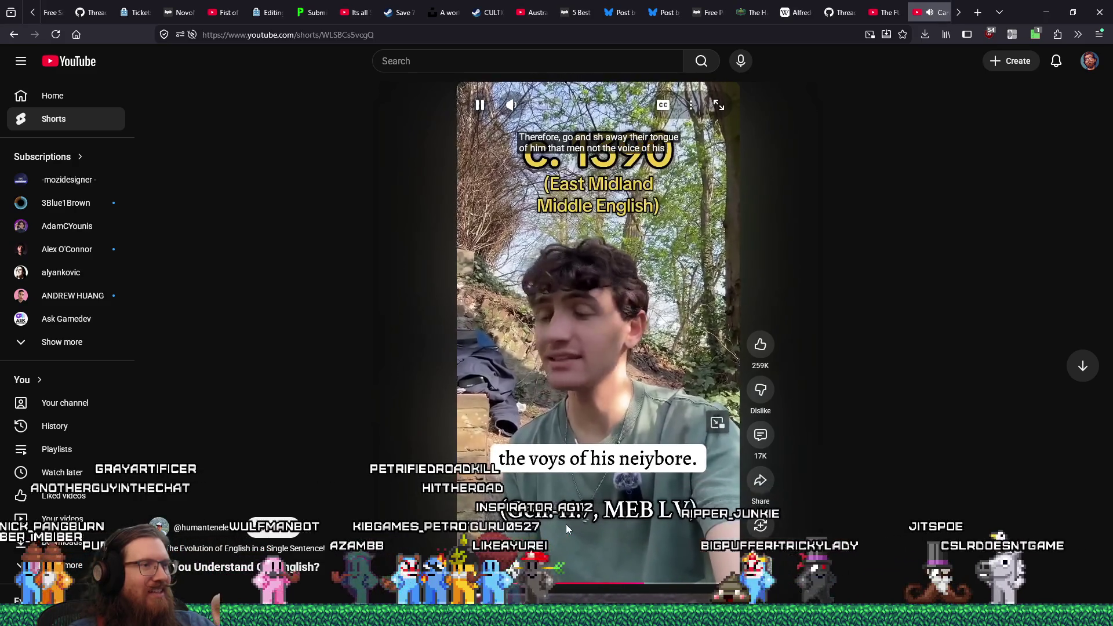
{"action": "left_click", "coordinate": [566, 524]}
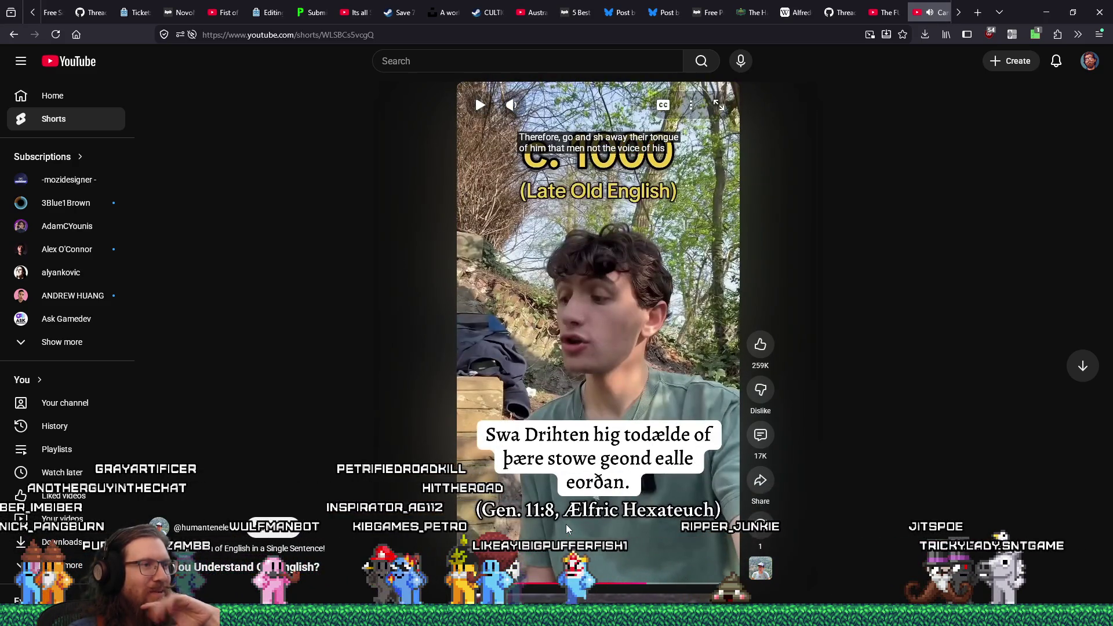
{"action": "left_click", "coordinate": [566, 524]}
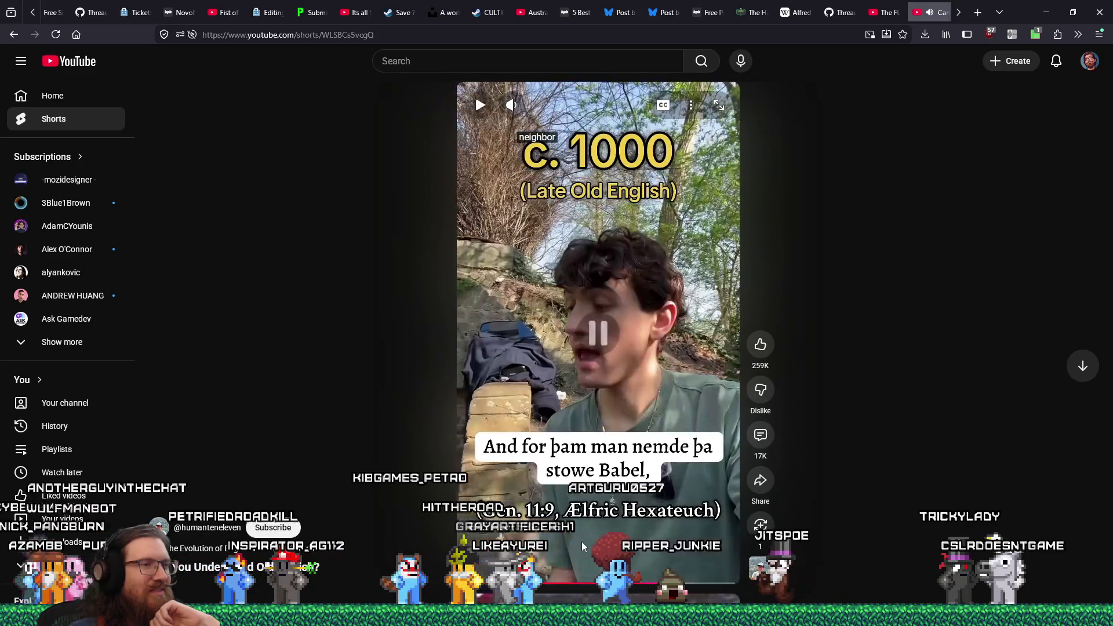
{"action": "left_click", "coordinate": [582, 541]}
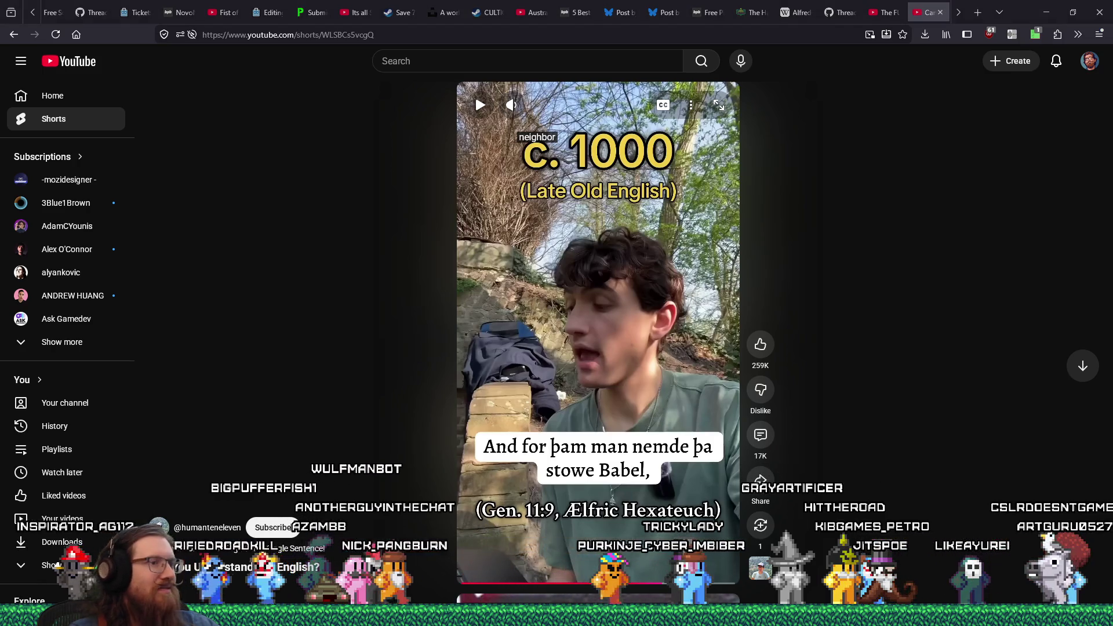
{"action": "left_click", "coordinate": [616, 409]}
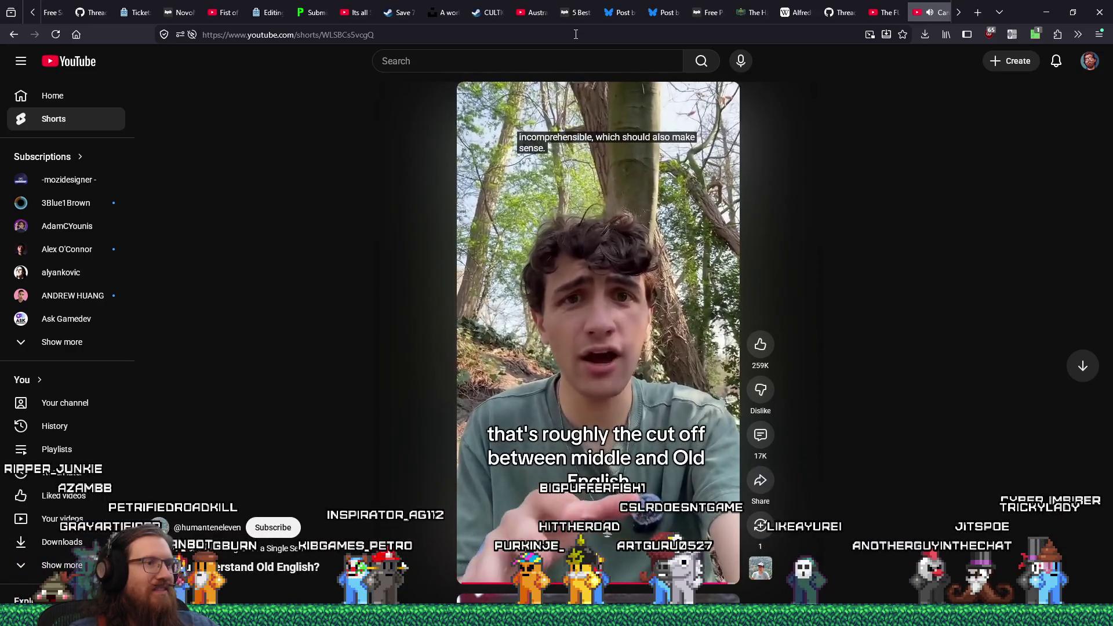
{"action": "right_click", "coordinate": [576, 34]}
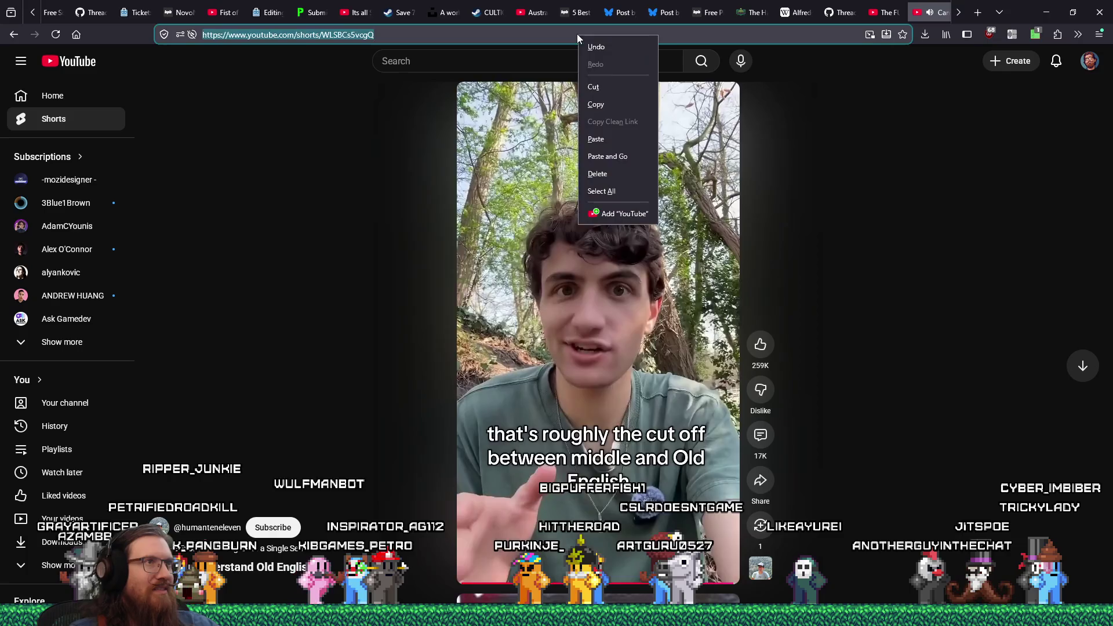
Load the Chinese compound-words Short and play it, pausing on shǒu 'hand' and jī 'machine'
{"action": "left_click", "coordinate": [630, 144]}
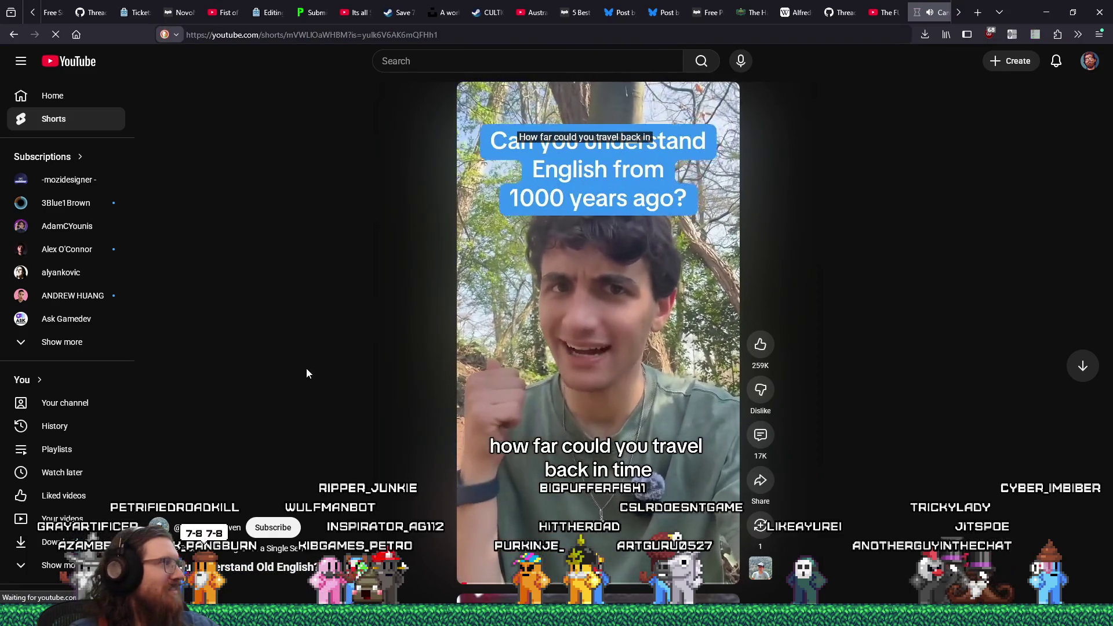
{"action": "key", "text": "Return"}
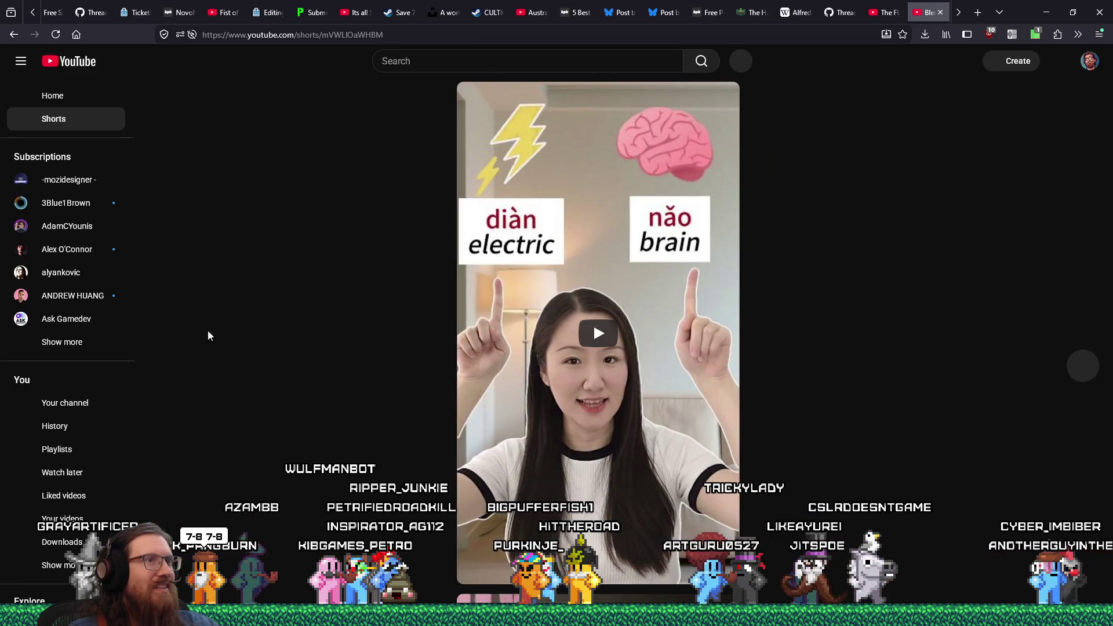
{"action": "left_click", "coordinate": [596, 350]}
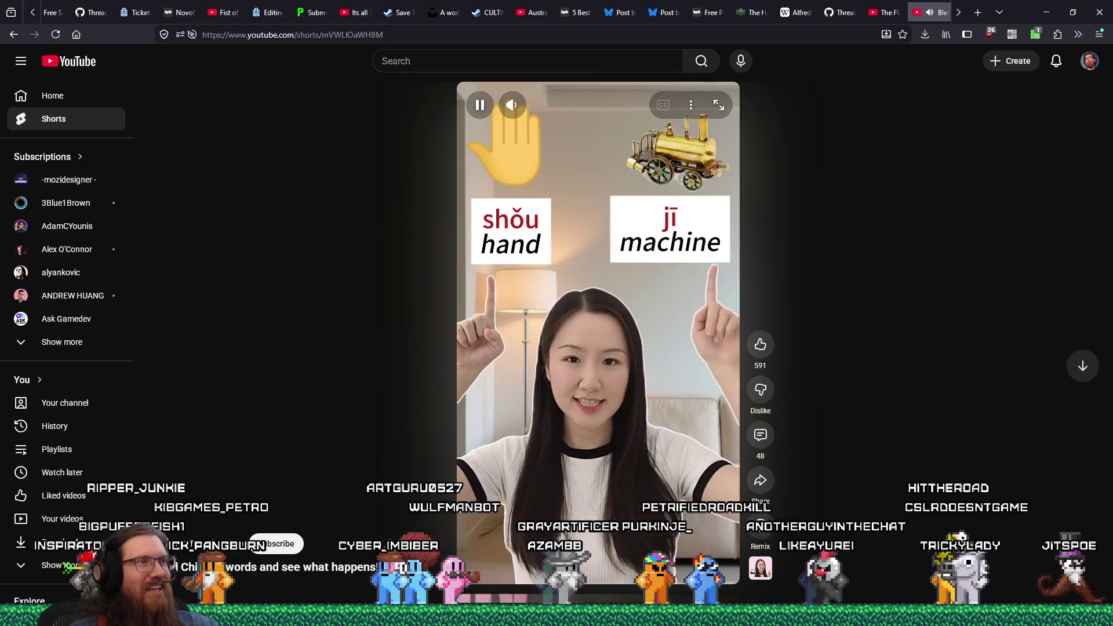
{"action": "left_click", "coordinate": [662, 349]}
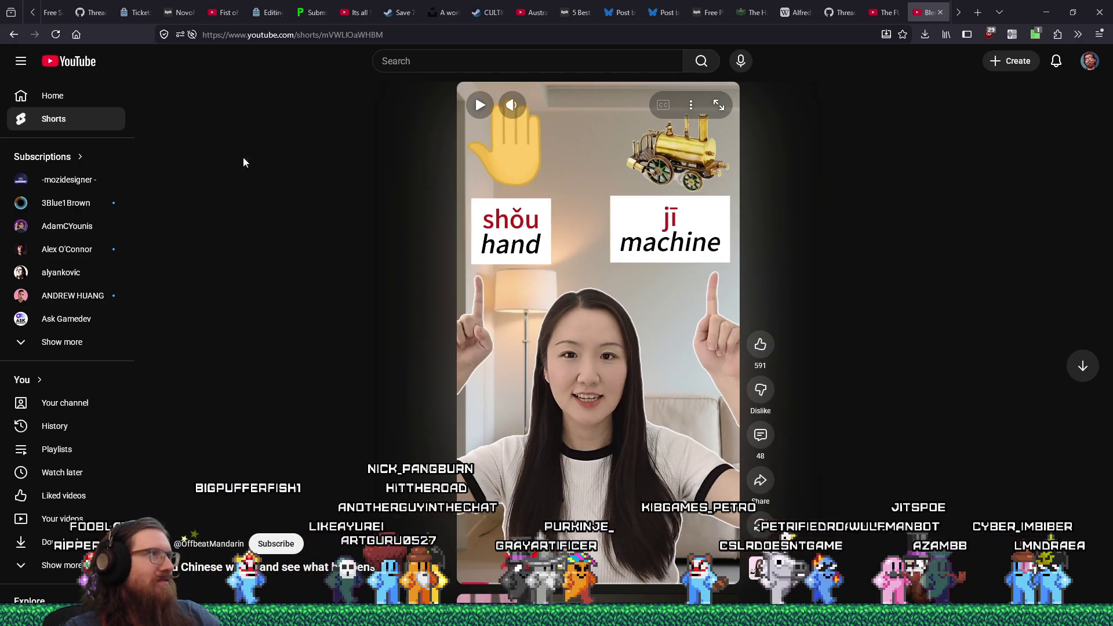
Bring up the address-bar menu to replace the page with a new Shorts link
{"action": "right_click", "coordinate": [360, 36]}
Load the alphabet Short from the pasted link, play it, and turn off captions
{"action": "left_click", "coordinate": [392, 158]}
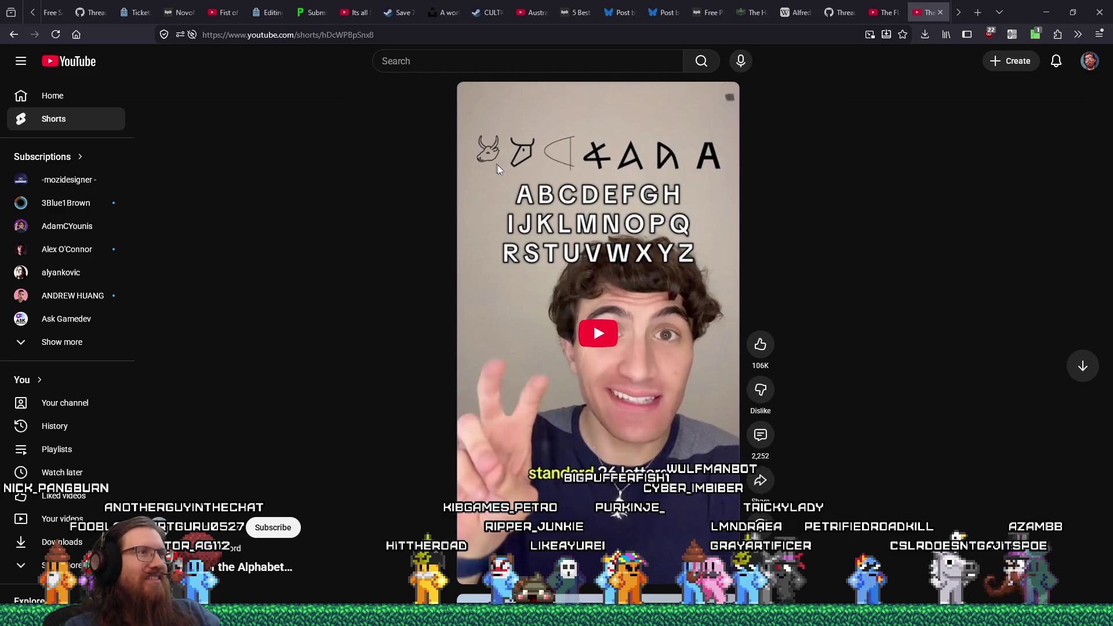
{"action": "left_click", "coordinate": [666, 180]}
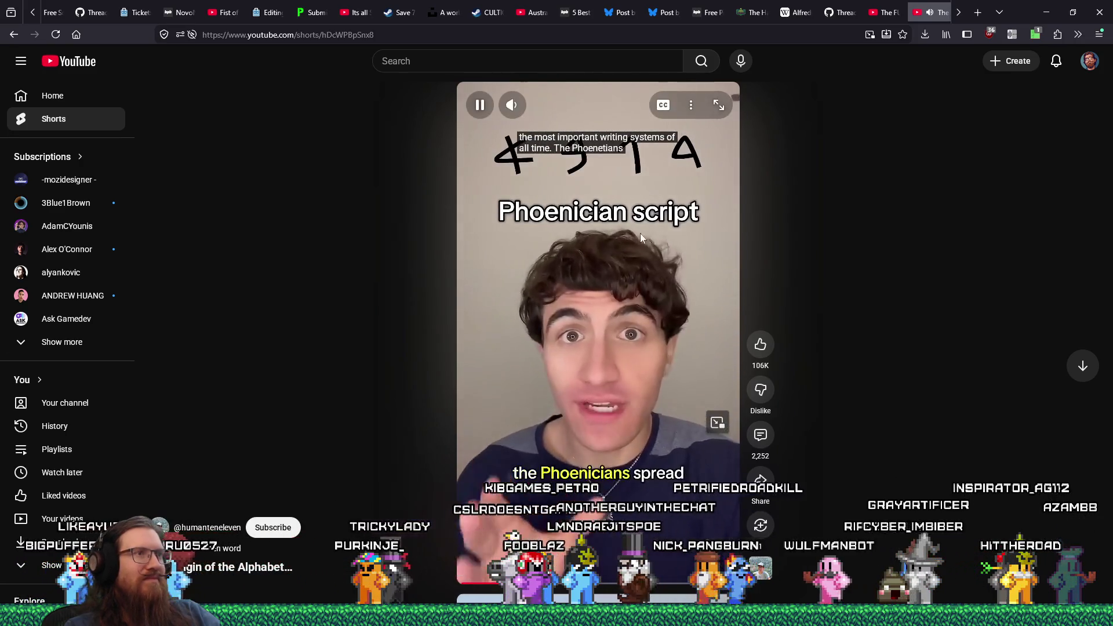
{"action": "key", "text": "c"}
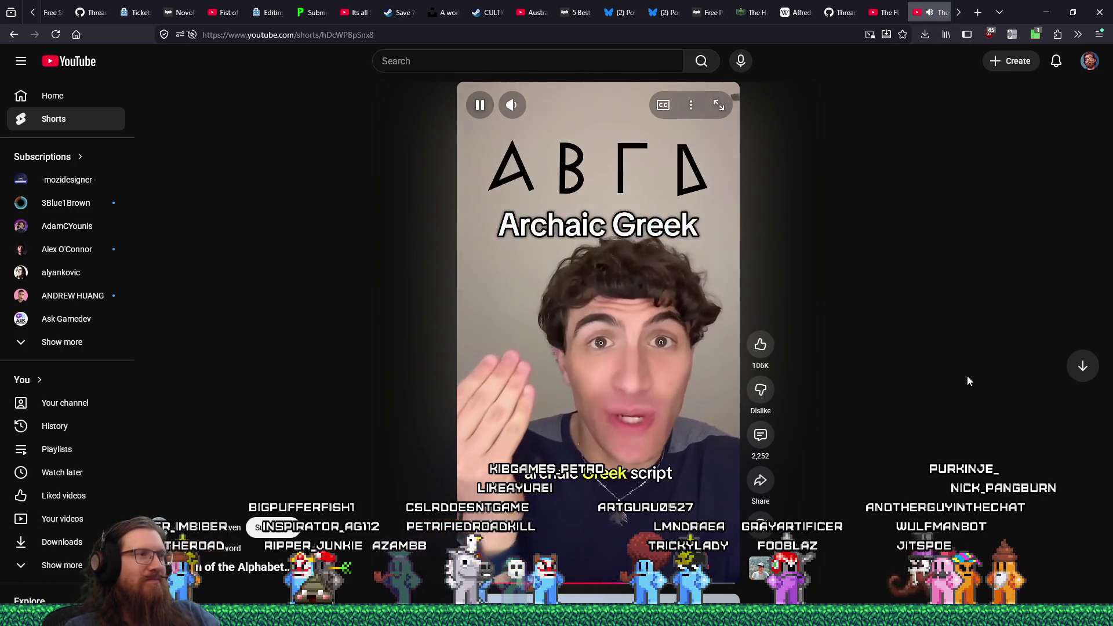
Pause and resume the alphabet Short, stopping on A B C D with 'where does the'
{"action": "left_click", "coordinate": [659, 349]}
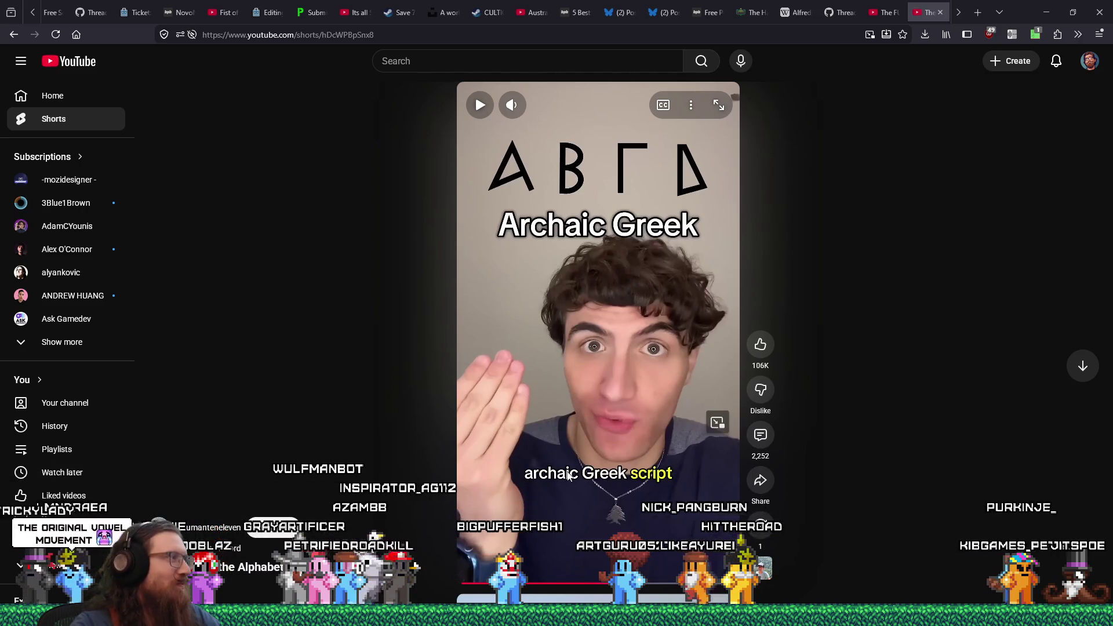
{"action": "left_click", "coordinate": [621, 442]}
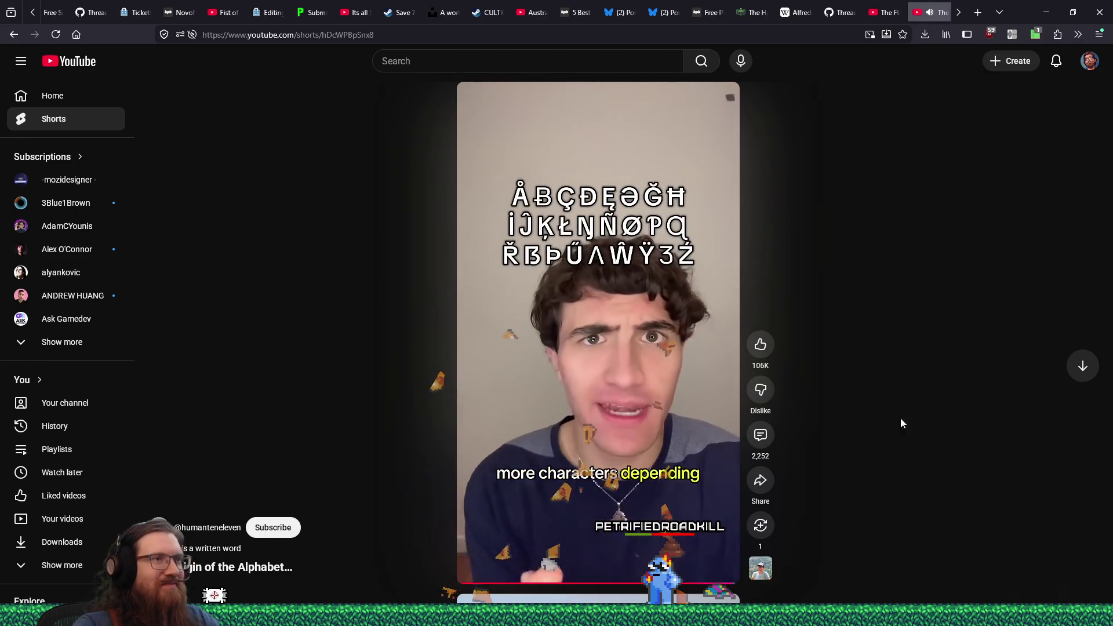
{"action": "left_click", "coordinate": [696, 339]}
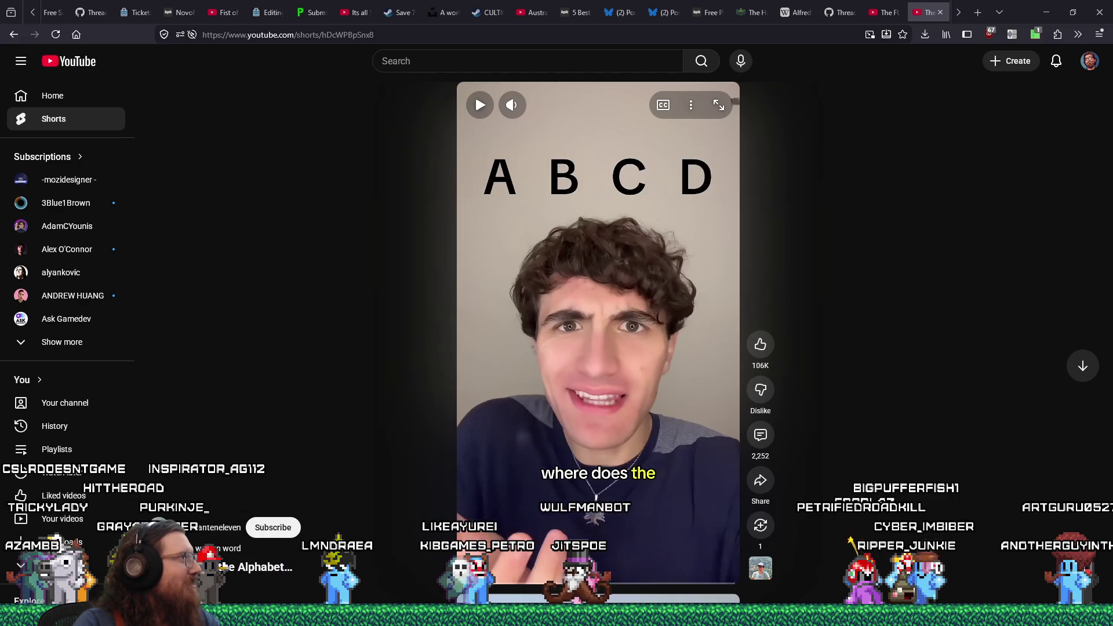
{"action": "key", "text": "alt+Tab"}
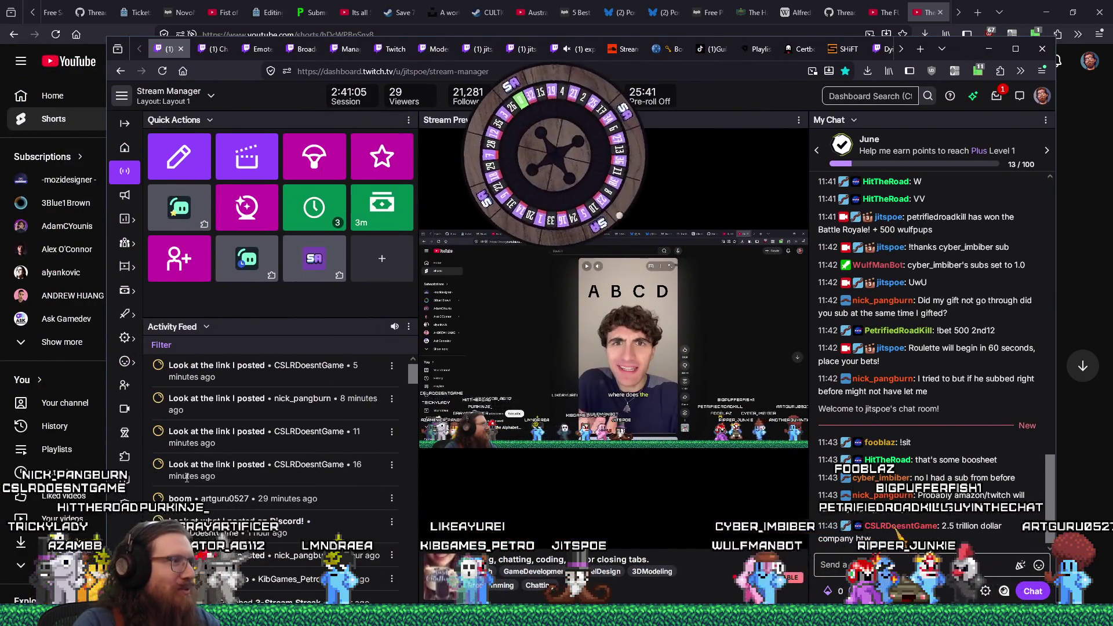
{"action": "scroll", "coordinate": [940, 460], "scroll_direction": "up", "scroll_amount": 5}
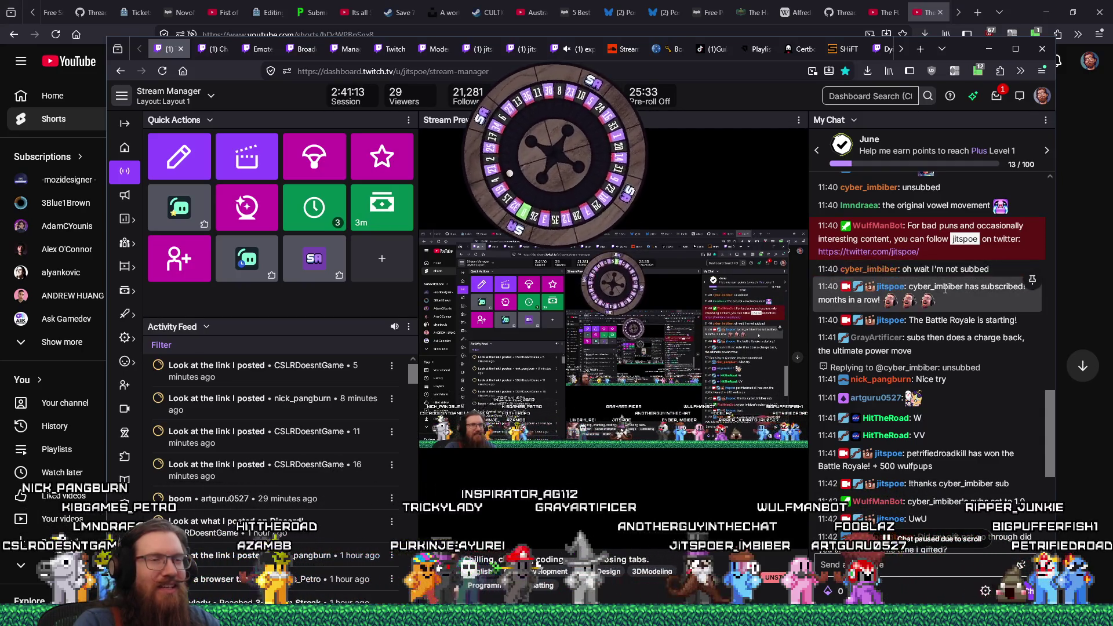
{"action": "left_click_drag", "start_coordinate": [960, 55], "coordinate": [660, 80]}
{"action": "left_click", "coordinate": [688, 73]}
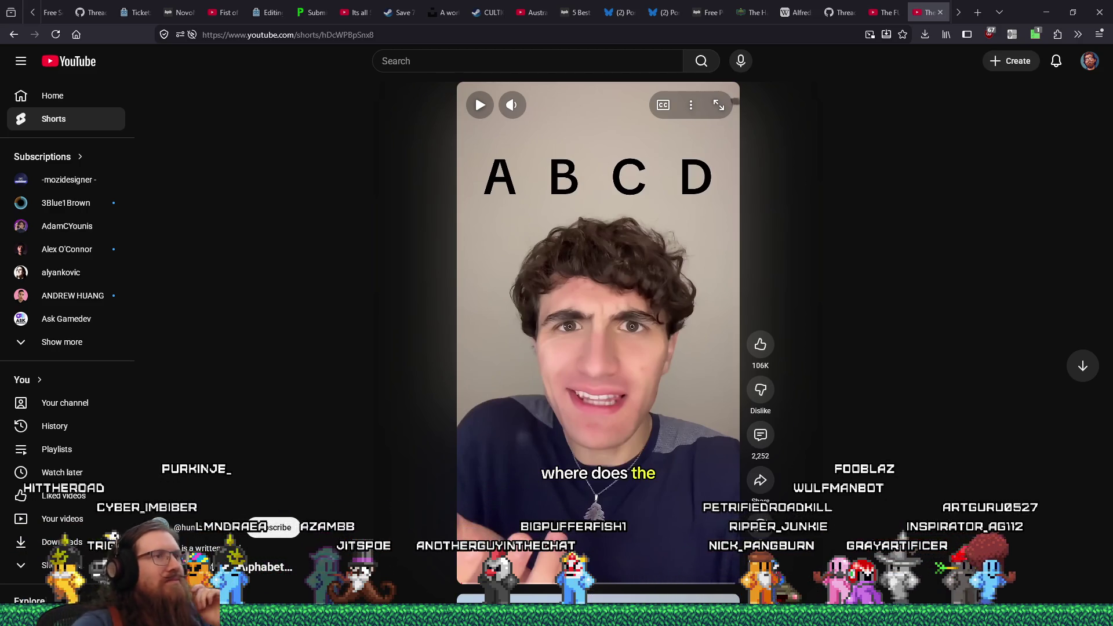
Like the alphabet Short and highlight its top comment about the Romans
{"action": "left_click", "coordinate": [761, 347]}
{"action": "left_click", "coordinate": [761, 433]}
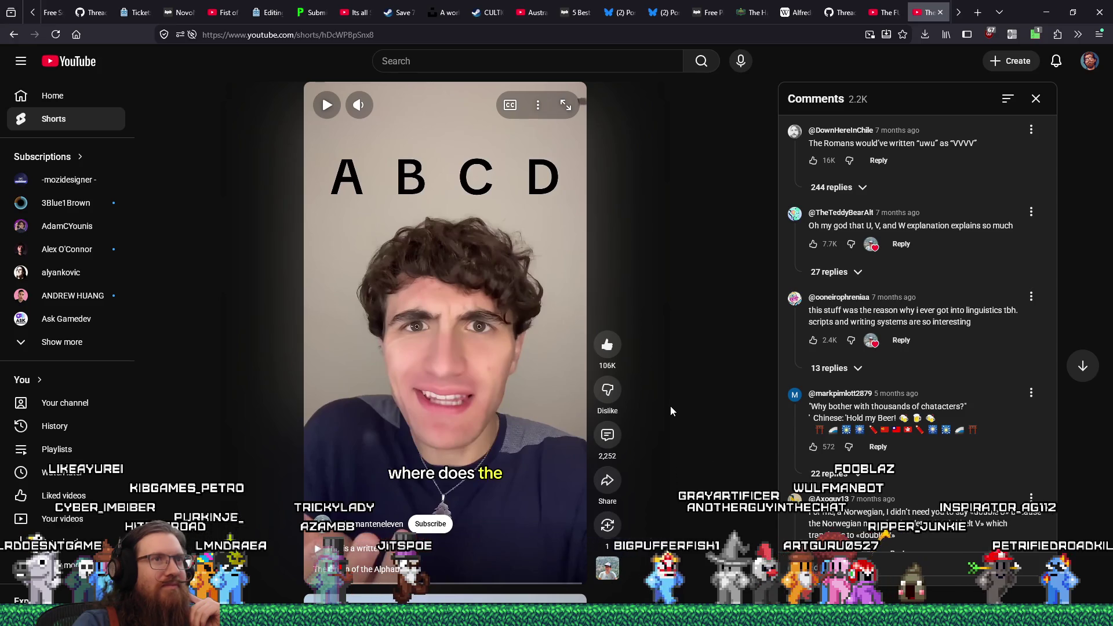
{"action": "left_click_drag", "start_coordinate": [833, 145], "coordinate": [976, 145]}
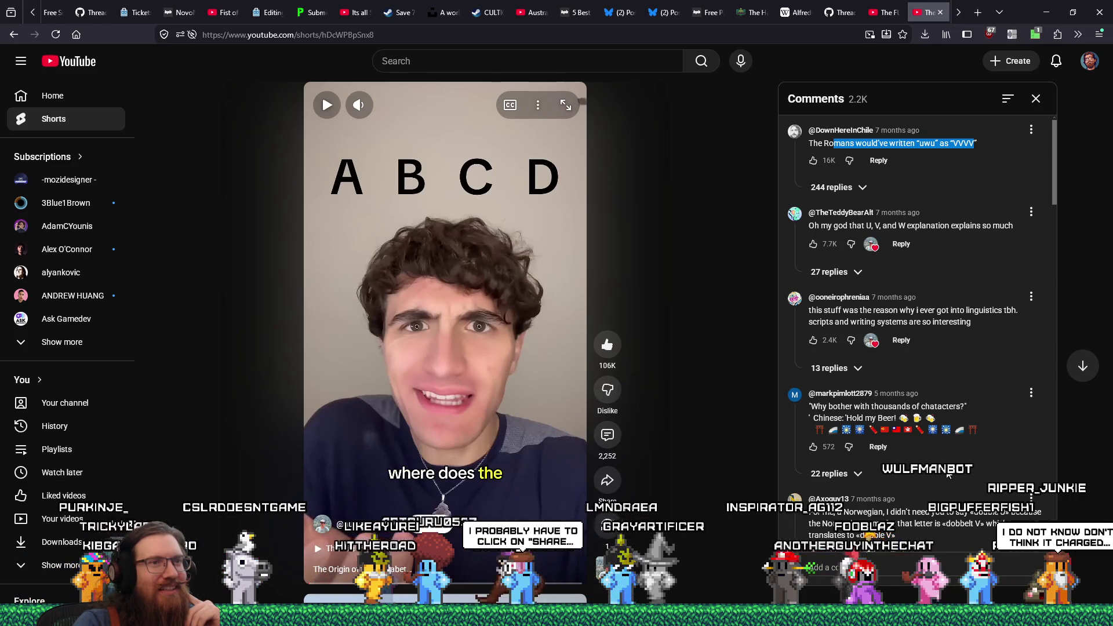
Read further down the comments, then close the YouTube tab to return to the image search
{"action": "scroll", "coordinate": [948, 475], "scroll_direction": "down", "scroll_amount": 2}
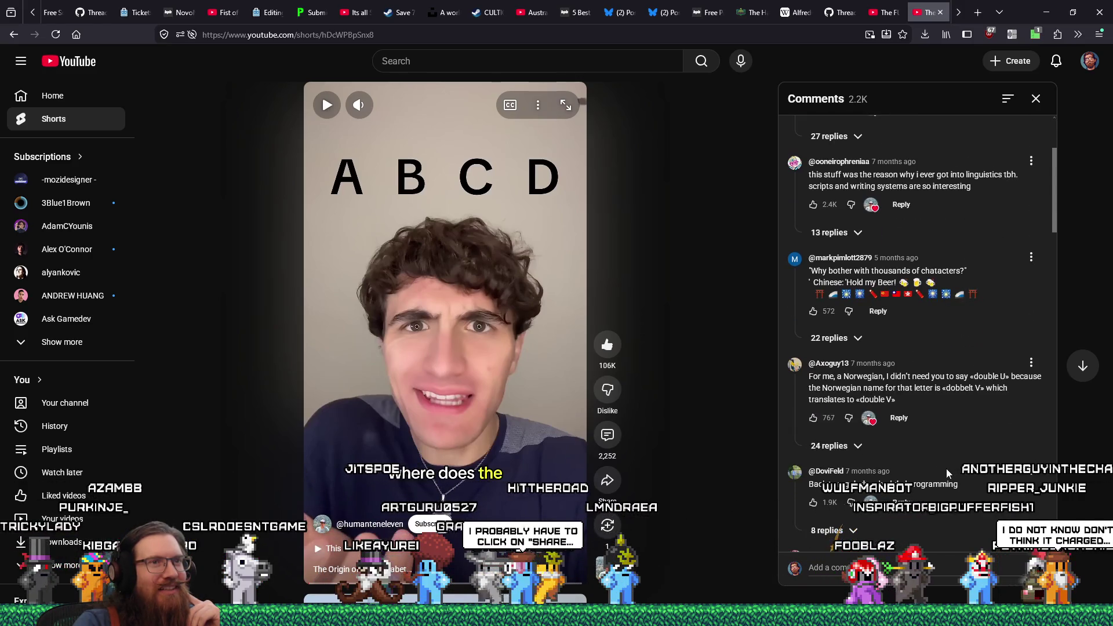
{"action": "scroll", "coordinate": [947, 474], "scroll_direction": "down", "scroll_amount": 2}
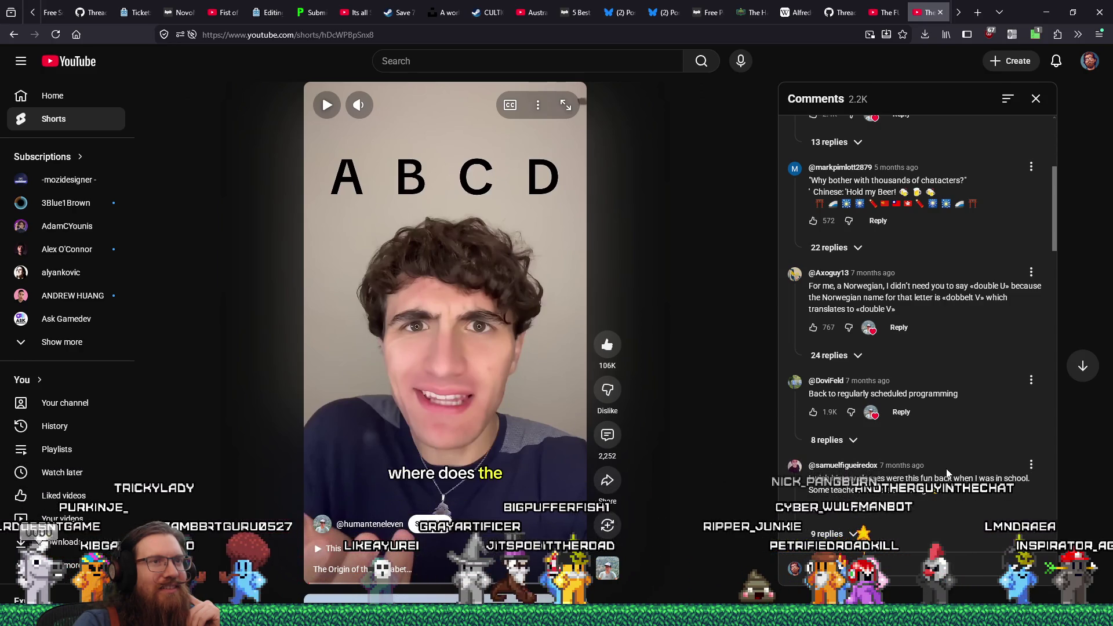
{"action": "scroll", "coordinate": [947, 472], "scroll_direction": "down", "scroll_amount": 2}
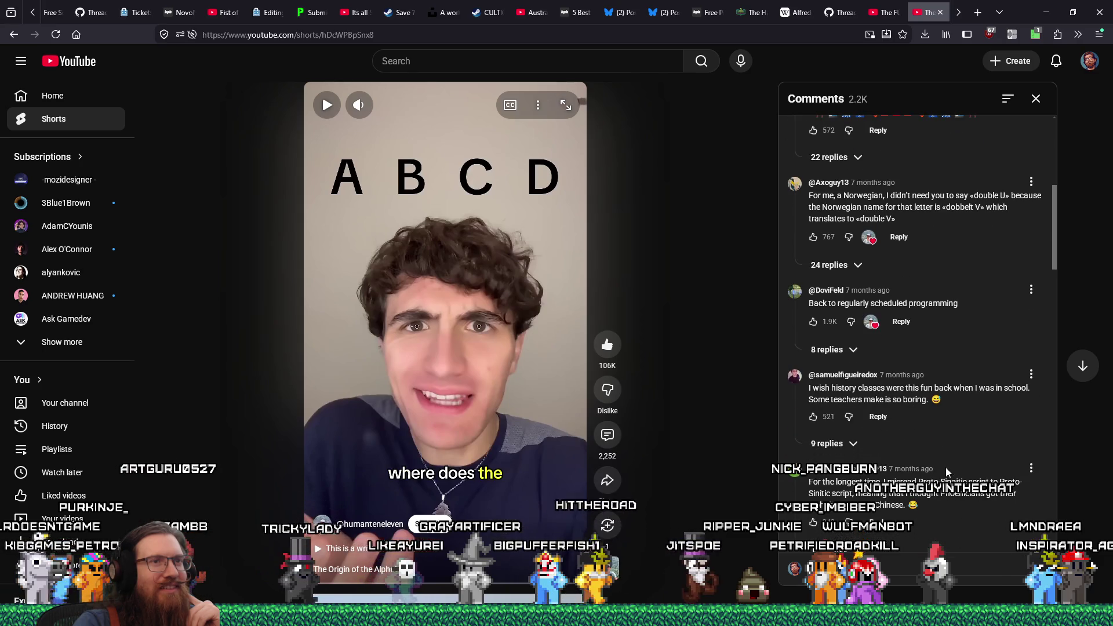
{"action": "scroll", "coordinate": [947, 469], "scroll_direction": "down", "scroll_amount": 1}
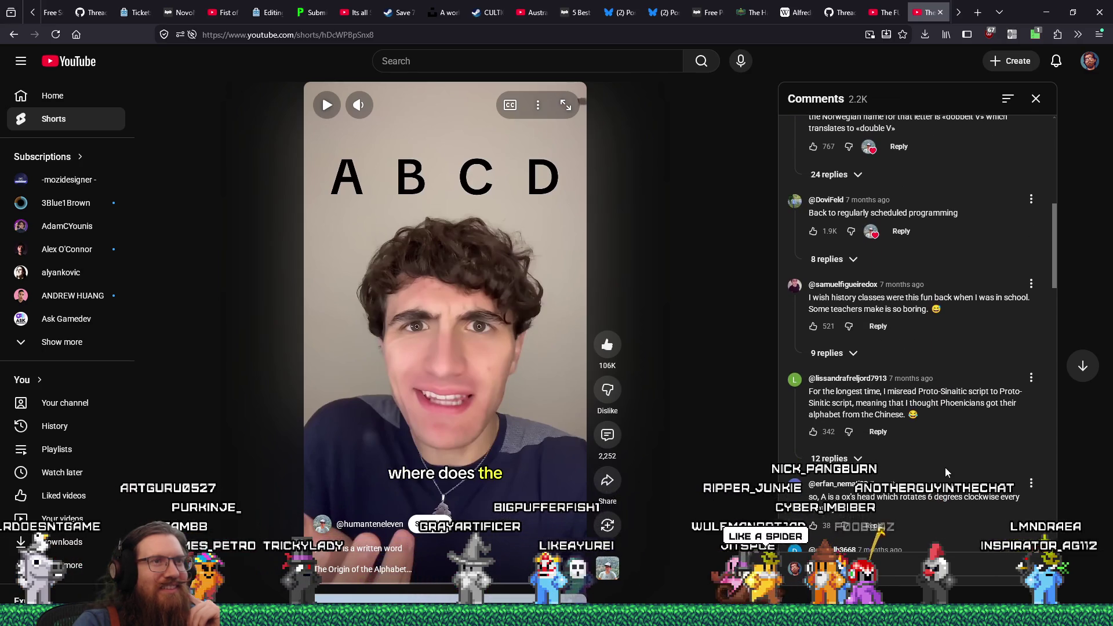
{"action": "scroll", "coordinate": [945, 469], "scroll_direction": "down", "scroll_amount": 1}
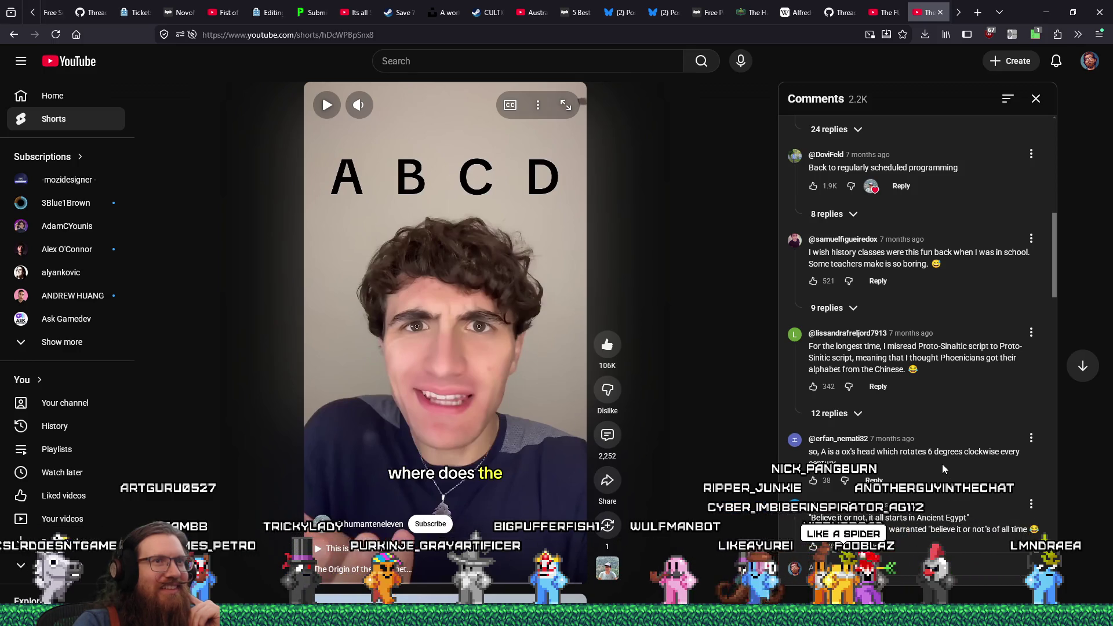
{"action": "left_click", "coordinate": [939, 12]}
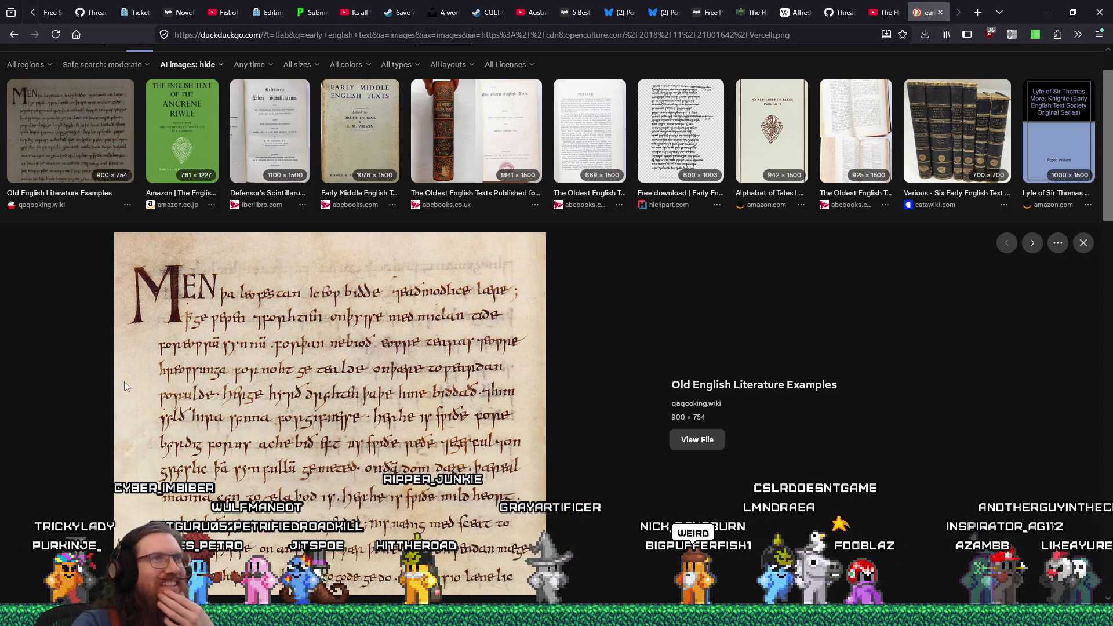
Preview the Blickling homilies, Defensor's Scintillarum and six EETS volume thumbnails, ending on The Oldest English Texts title page
{"action": "left_click", "coordinate": [692, 116]}
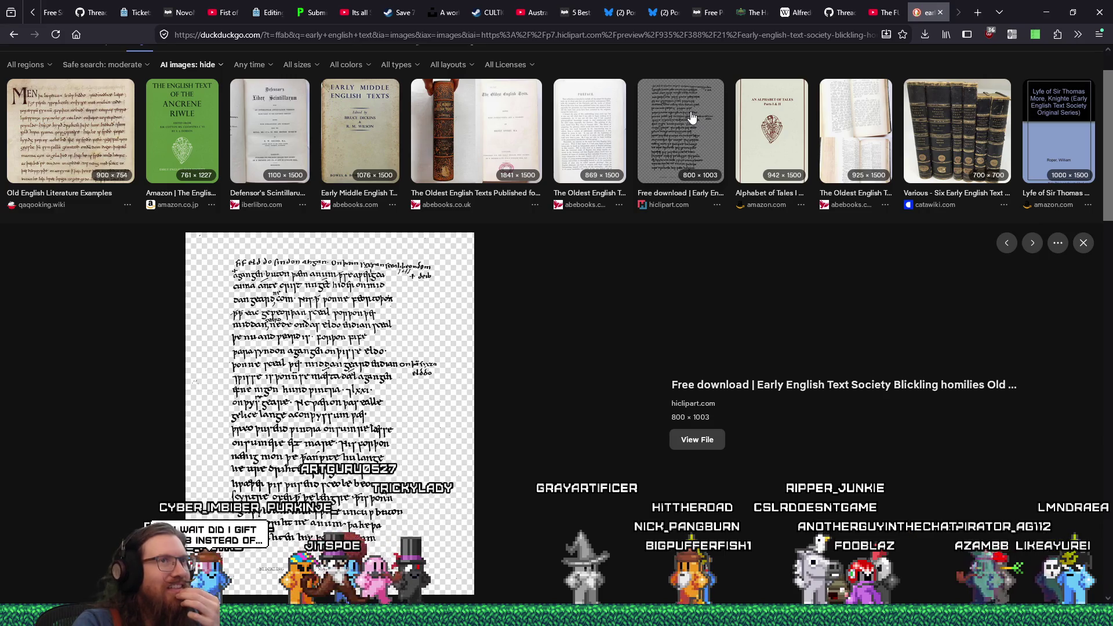
{"action": "left_click", "coordinate": [280, 125]}
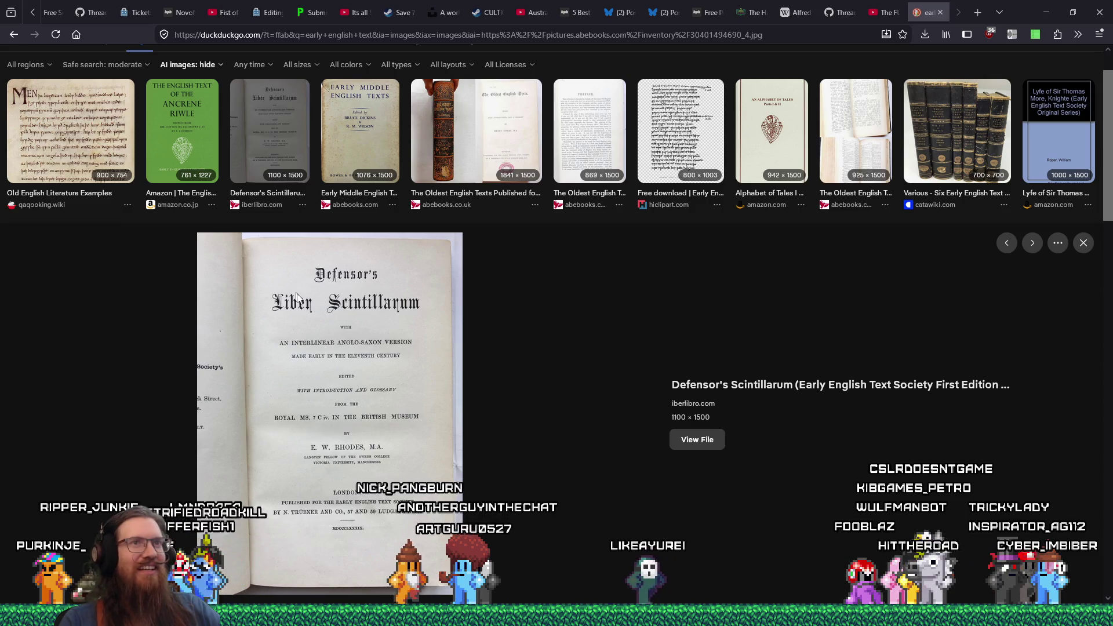
{"action": "left_click", "coordinate": [929, 144]}
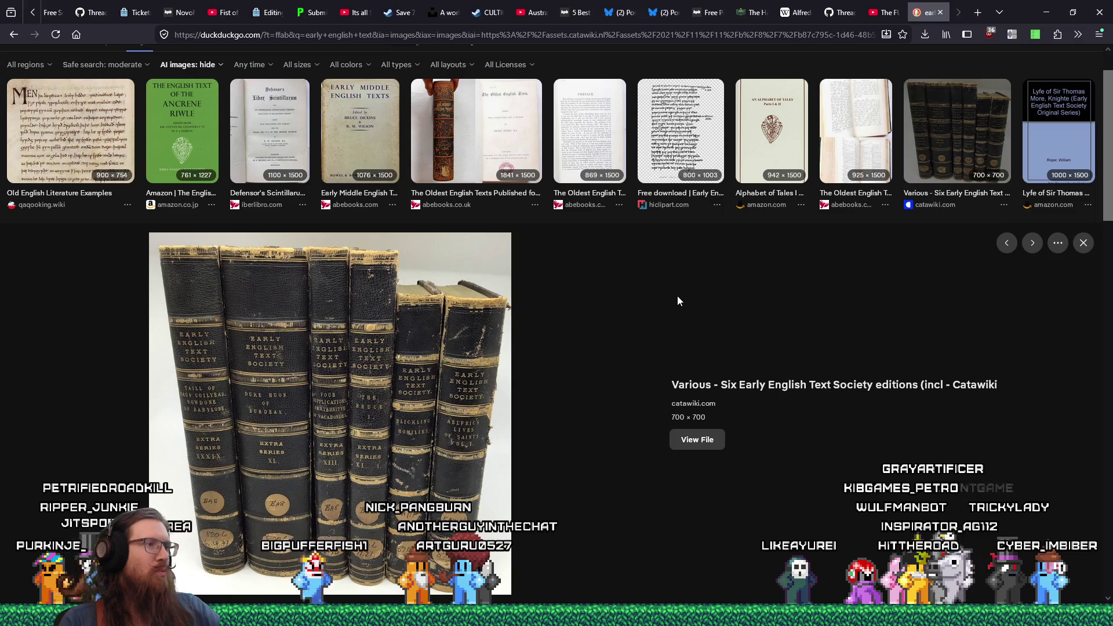
{"action": "scroll", "coordinate": [678, 299], "scroll_direction": "down", "scroll_amount": 4}
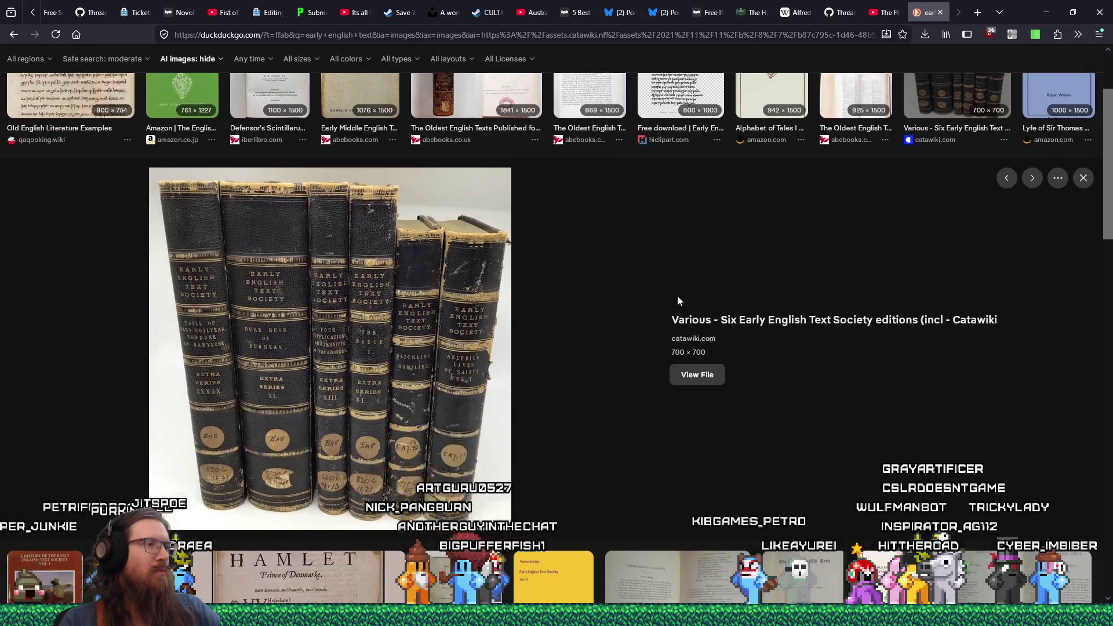
{"action": "scroll", "coordinate": [677, 300], "scroll_direction": "up", "scroll_amount": 4}
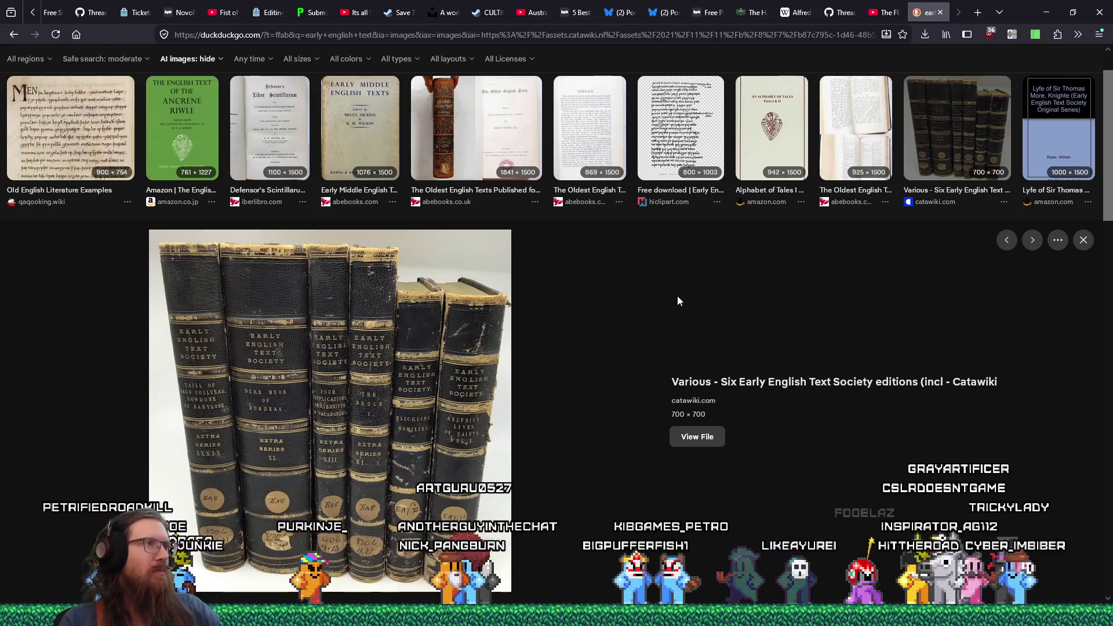
{"action": "left_click", "coordinate": [453, 142]}
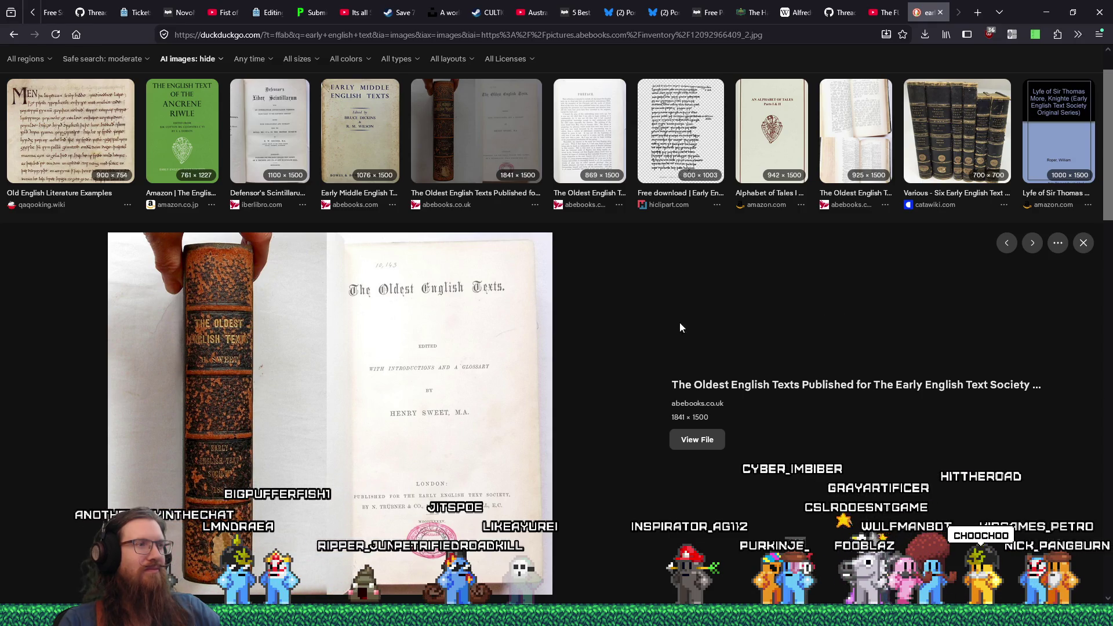
{"action": "right_click", "coordinate": [494, 346]}
Save The Oldest English Texts image to e:\images\inspiration\quakelike\textures
{"action": "left_click", "coordinate": [696, 357]}
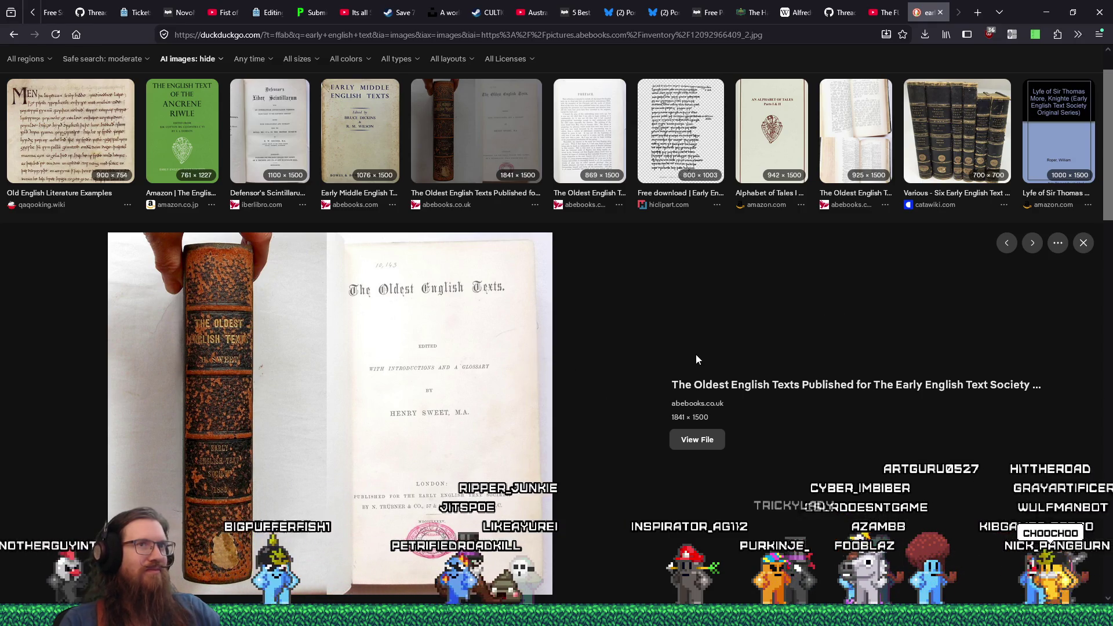
{"action": "type", "text": "e:\\image"}
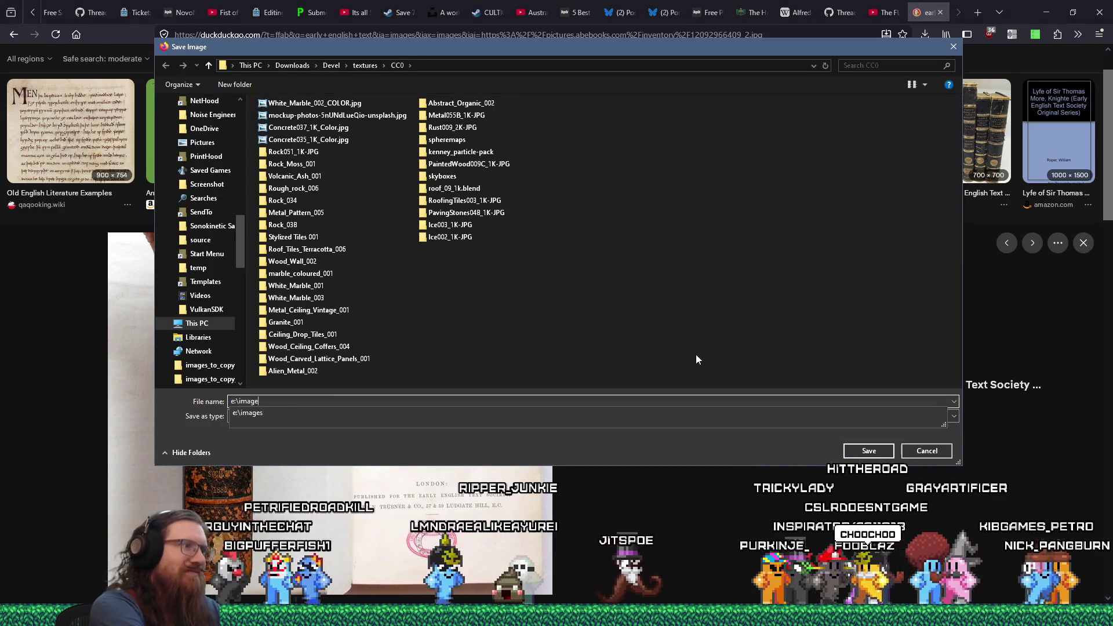
{"action": "type", "text": "s\\inspiration\\quake"}
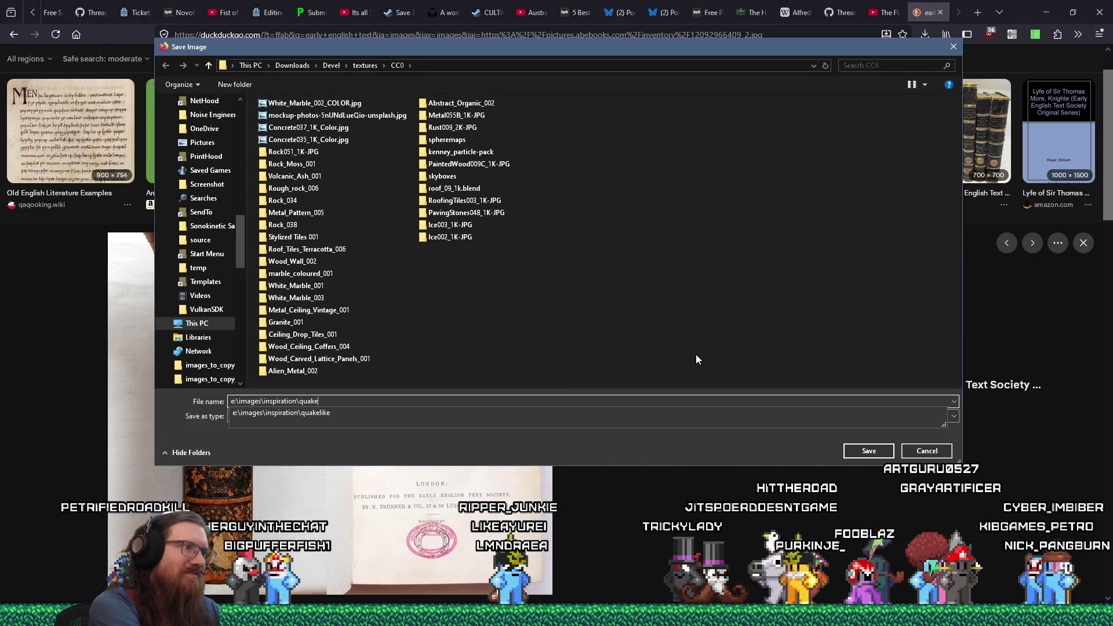
{"action": "type", "text": "like\\textures"}
{"action": "key", "text": "Return"}
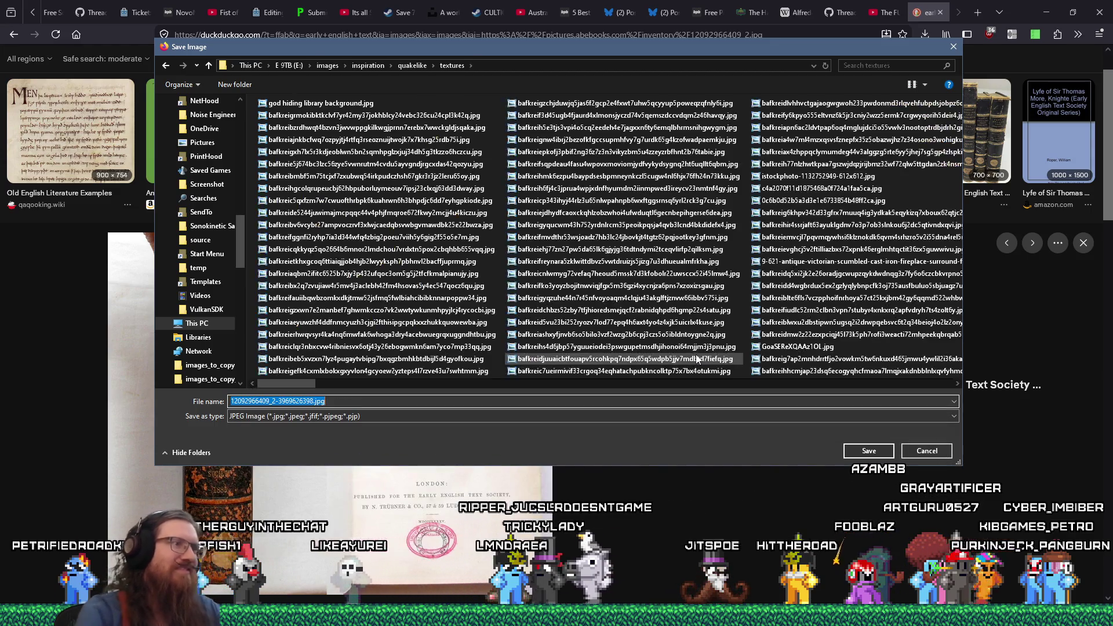
{"action": "left_click", "coordinate": [852, 450]}
Preview the Catawiki six-volume image, save it under its default filename, and return to the top of the results
{"action": "left_click", "coordinate": [957, 130]}
{"action": "right_click", "coordinate": [412, 406]}
{"action": "left_click", "coordinate": [457, 433]}
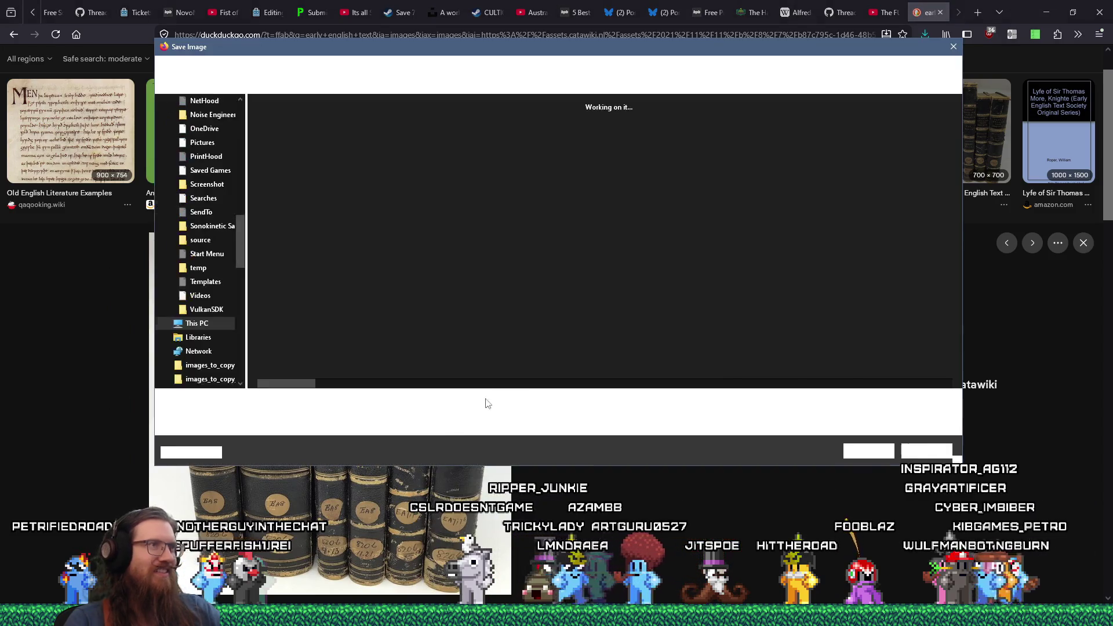
{"action": "key", "text": "Return"}
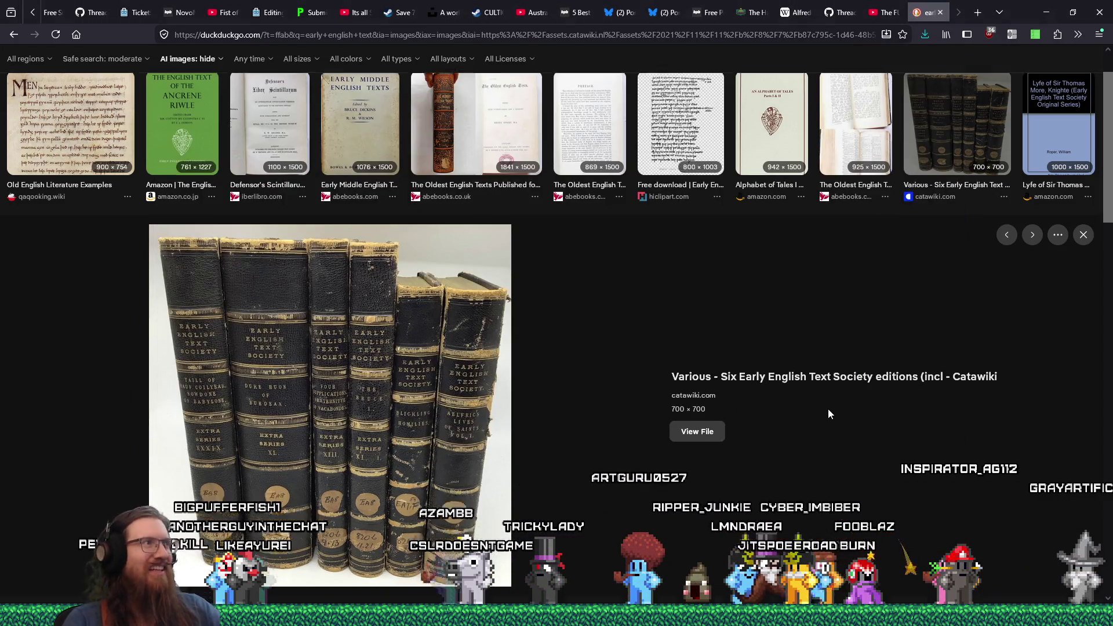
{"action": "scroll", "coordinate": [828, 411], "scroll_direction": "down", "scroll_amount": 5}
{"action": "scroll", "coordinate": [828, 413], "scroll_direction": "down", "scroll_amount": 5}
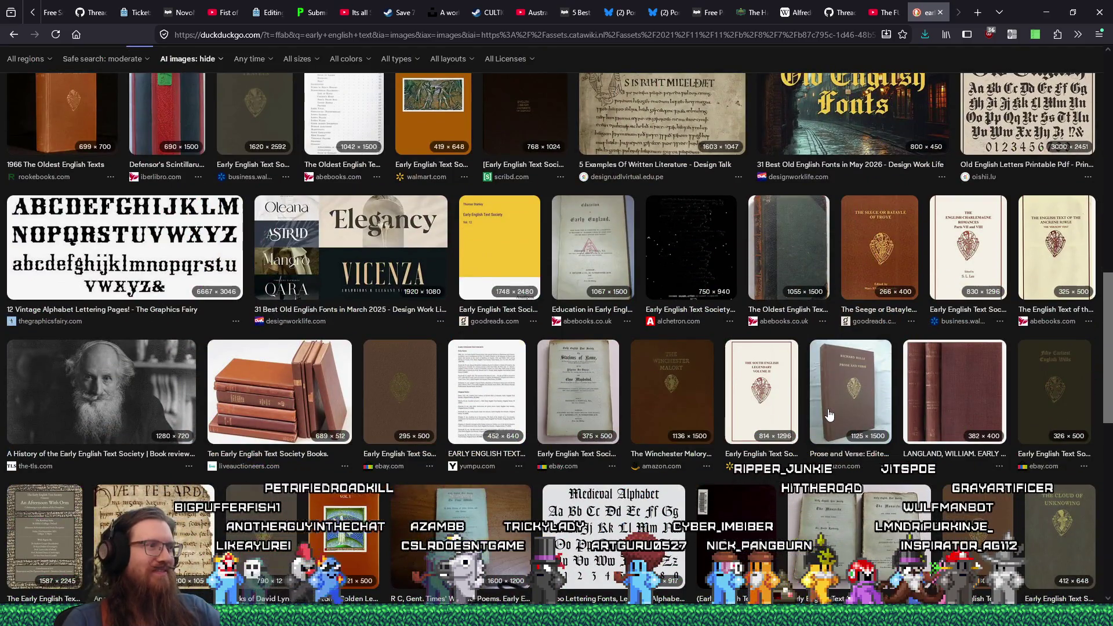
{"action": "scroll", "coordinate": [829, 414], "scroll_direction": "down", "scroll_amount": 4}
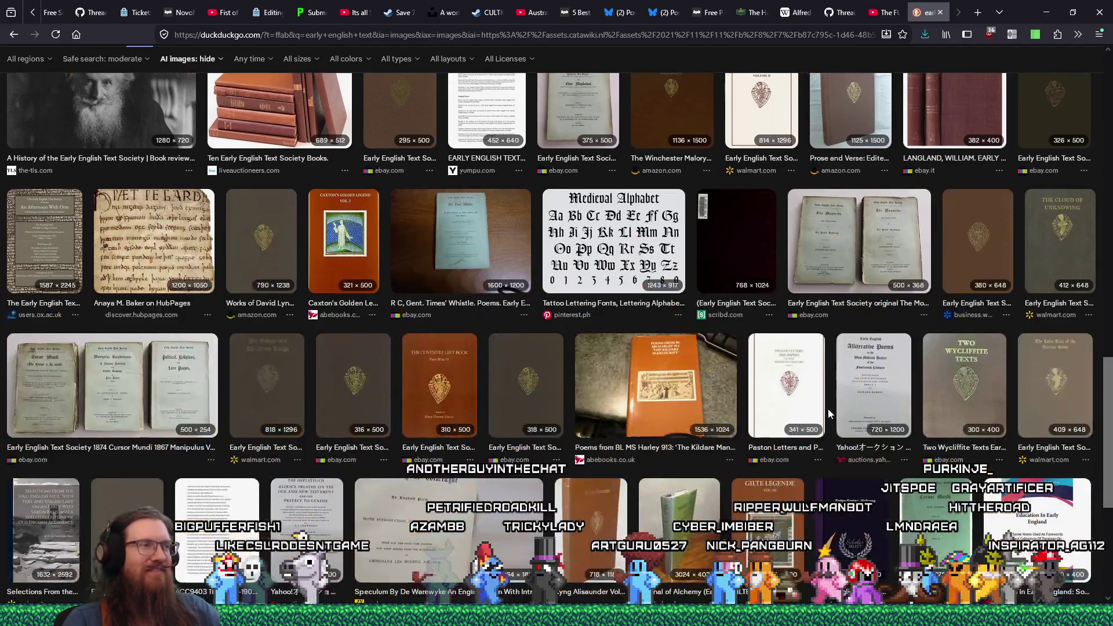
{"action": "key", "text": "Home"}
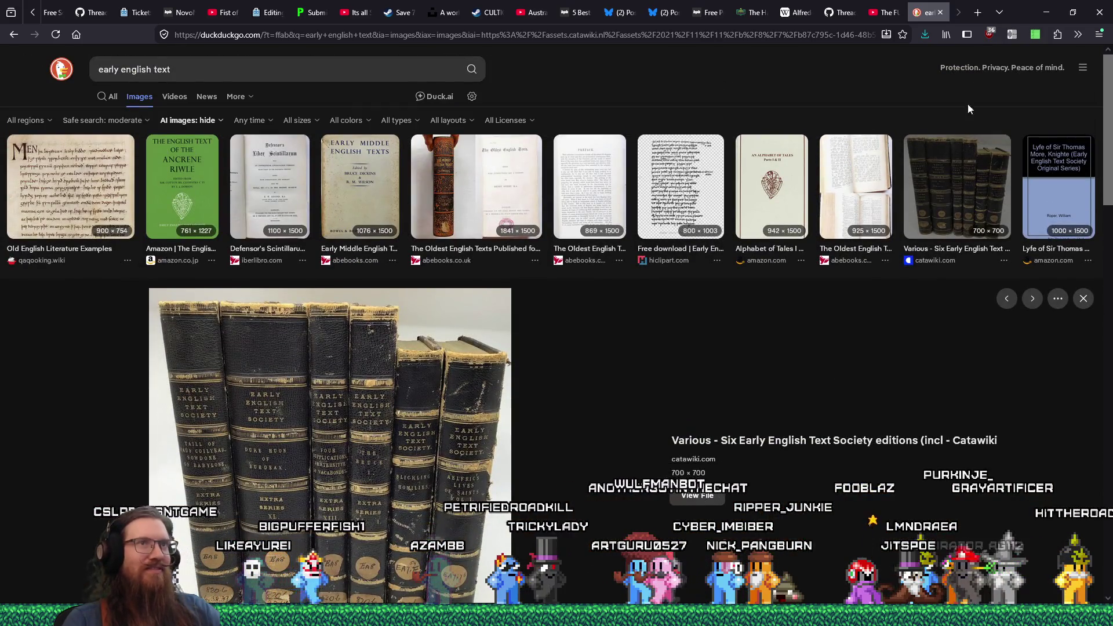
Close the image search, view the GitHub Thread deadlock issue, then bring the Godot editor forward
{"action": "left_click", "coordinate": [936, 15]}
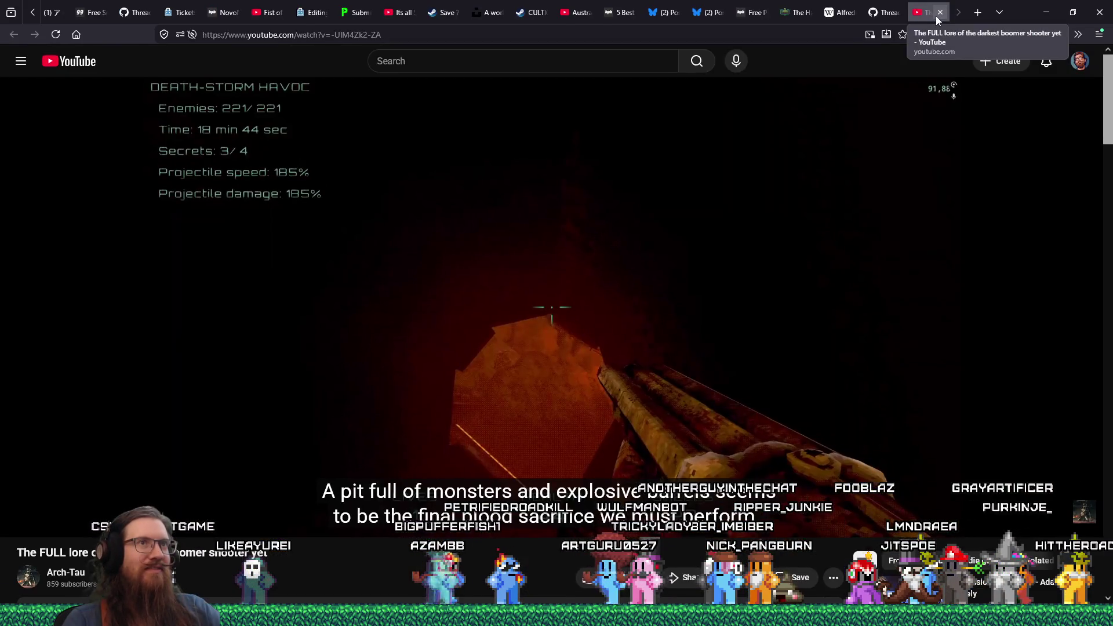
{"action": "left_click", "coordinate": [886, 14]}
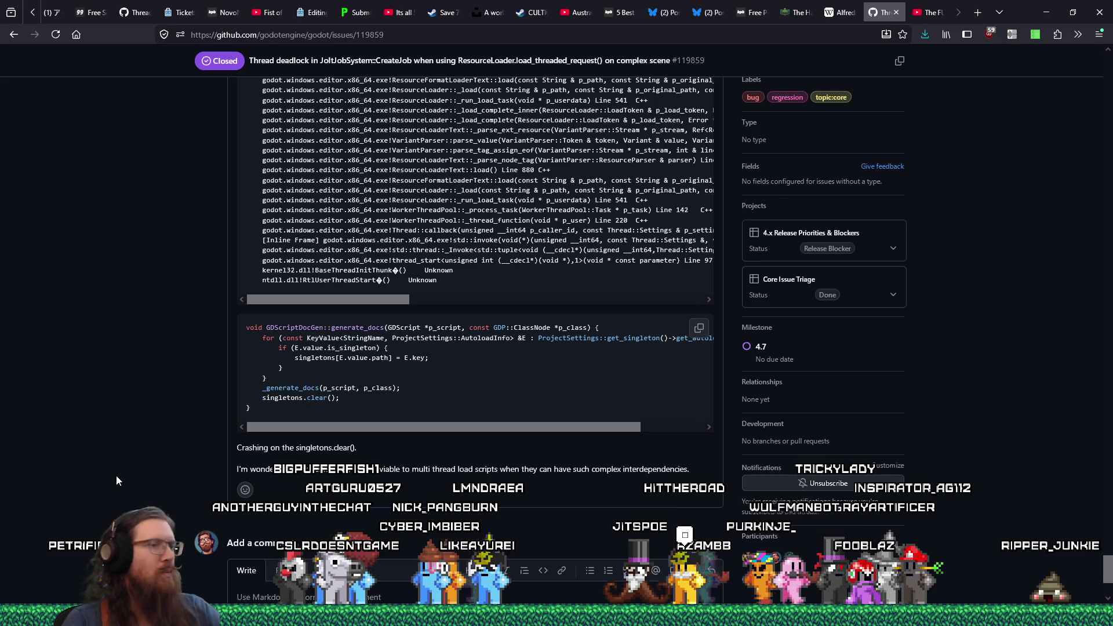
{"action": "key", "text": "alt+Tab"}
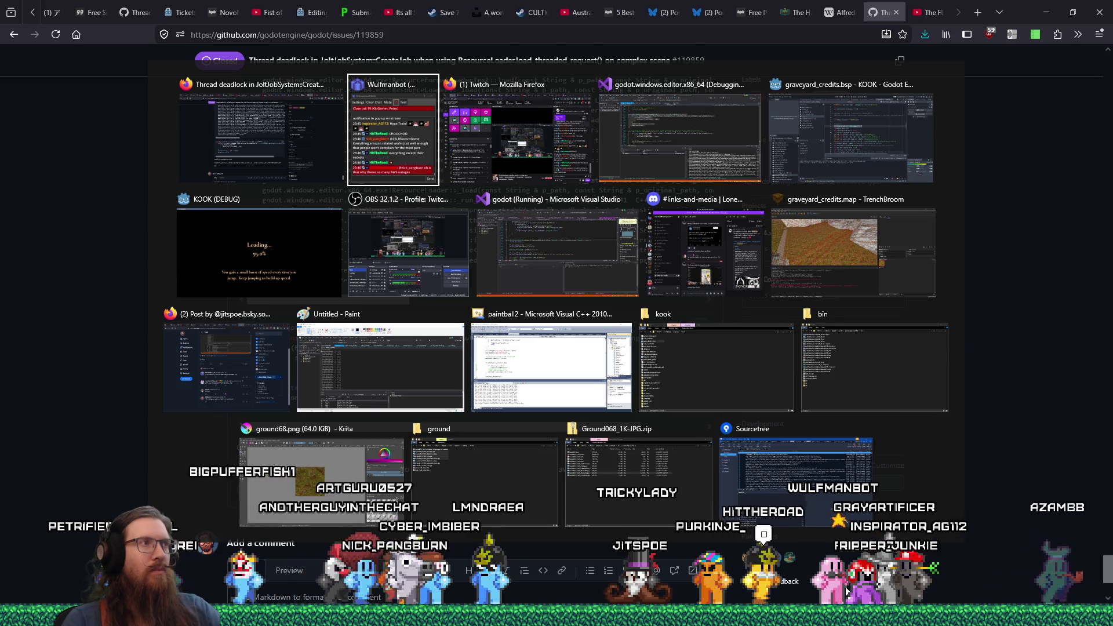
{"action": "key", "text": "alt+shift+Tab"}
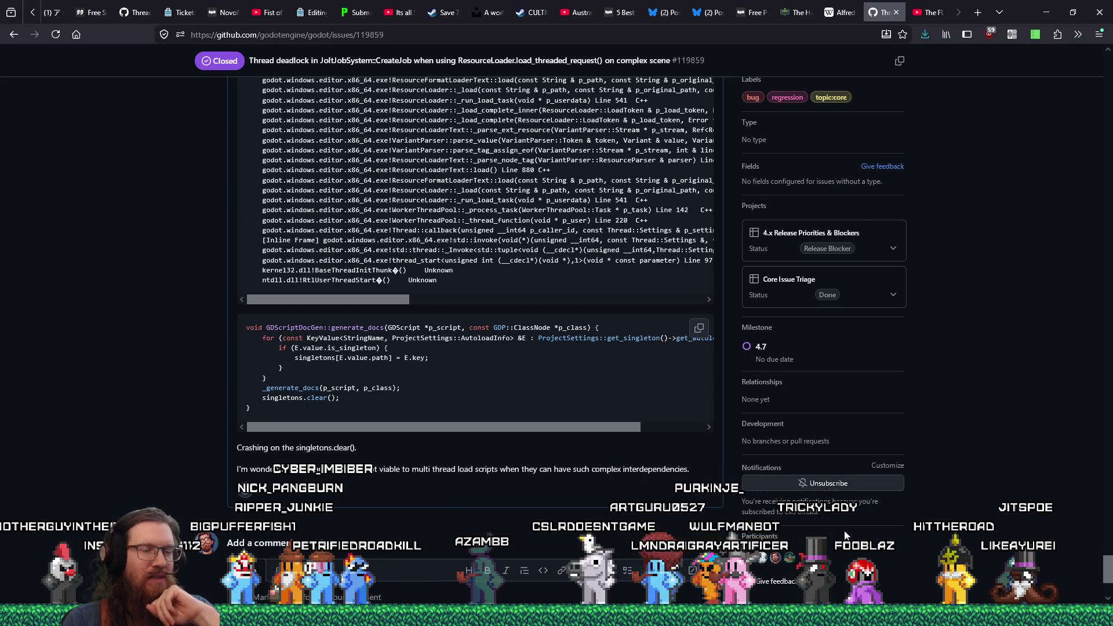
{"action": "mouse_move", "coordinate": [889, 616]}
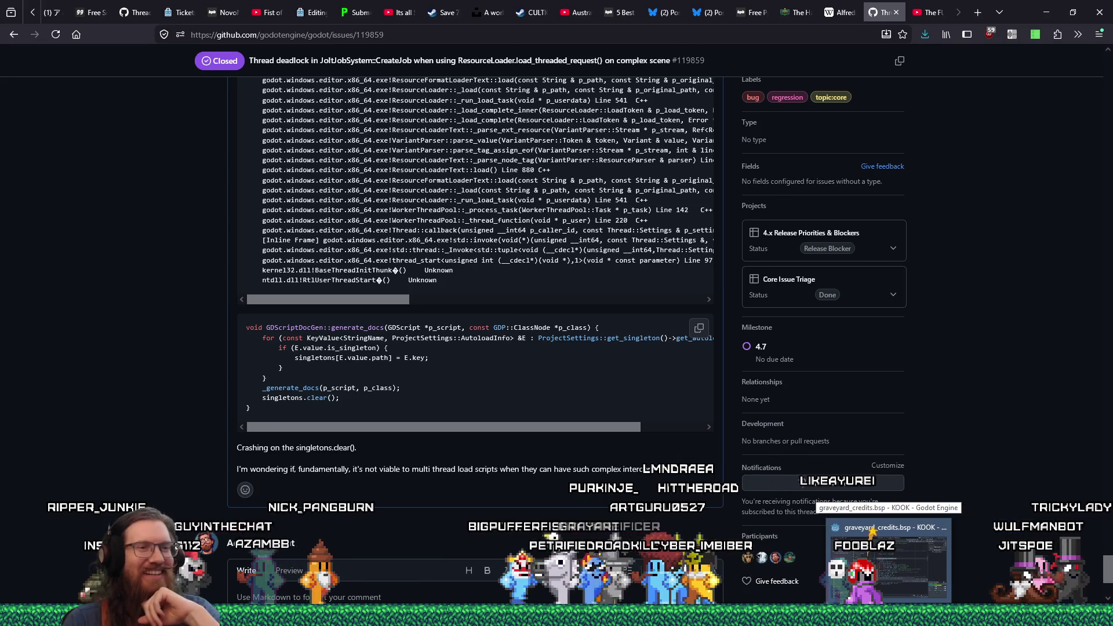
{"action": "left_click", "coordinate": [899, 592]}
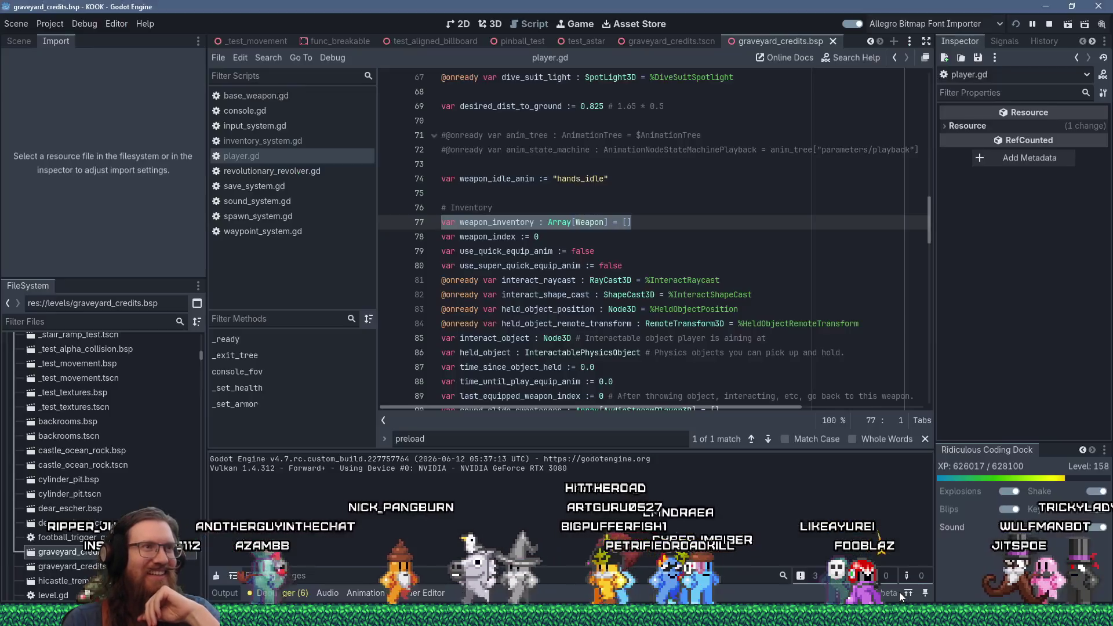
Put the caret at the end of line 77 in player.gd, then scroll through the browser page
{"action": "left_click", "coordinate": [665, 253]}
{"action": "left_click", "coordinate": [690, 228]}
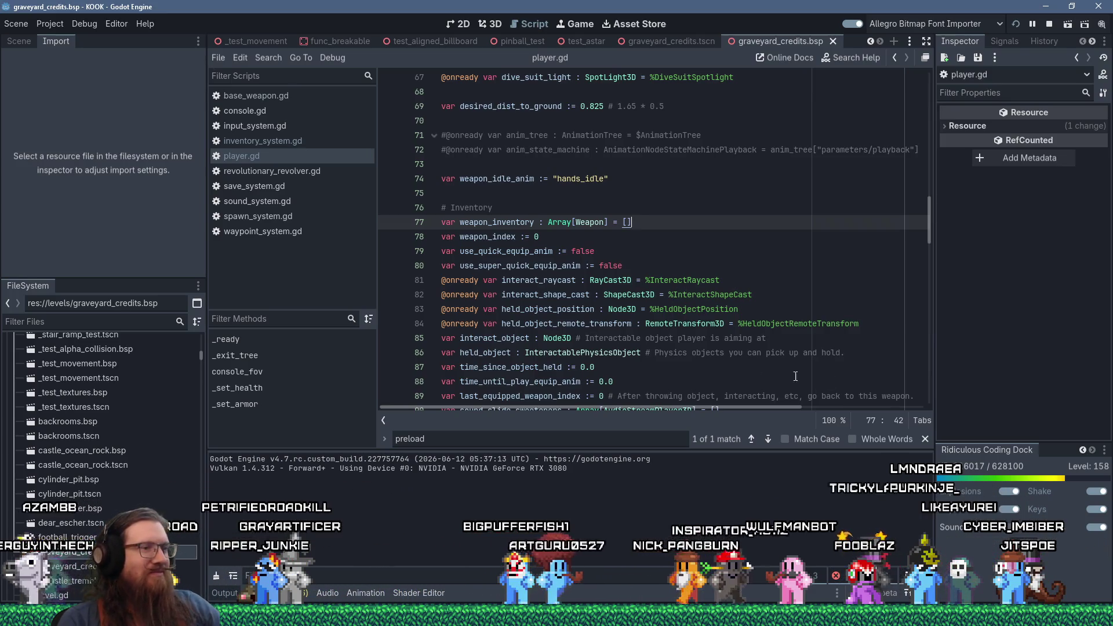
{"action": "key", "text": "alt+Tab"}
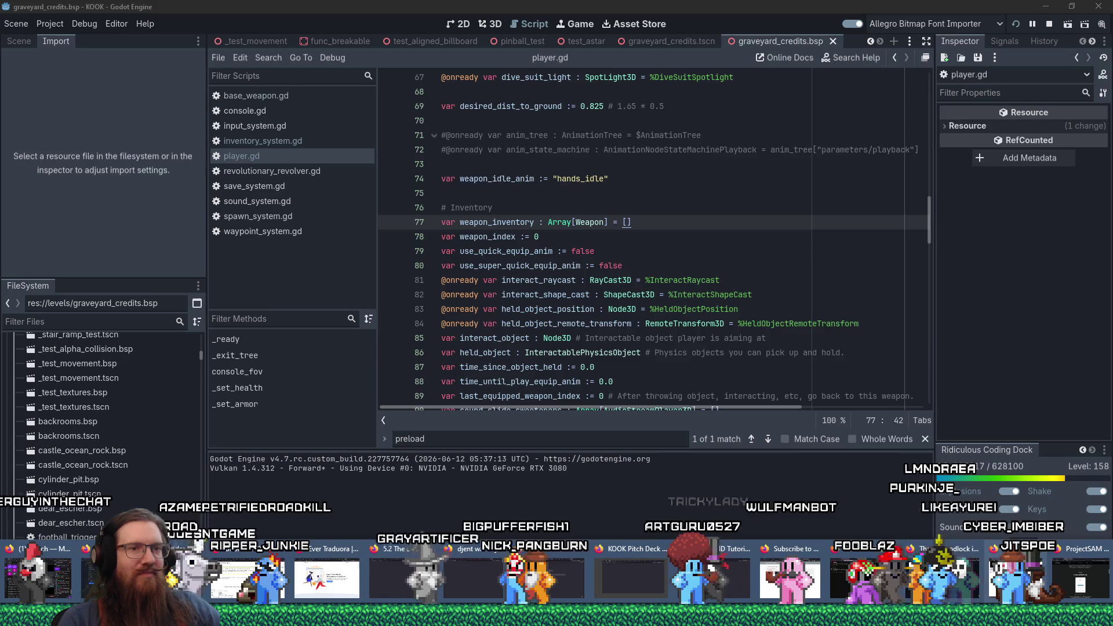
{"action": "scroll", "coordinate": [551, 420], "scroll_direction": "left", "scroll_amount": 2}
{"action": "scroll", "coordinate": [551, 420], "scroll_direction": "up", "scroll_amount": 5}
{"action": "scroll", "coordinate": [586, 419], "scroll_direction": "down", "scroll_amount": 5}
Return through Godot to the paused Visual Studio debug session and show its Debug menu
{"action": "key", "text": "alt+Tab"}
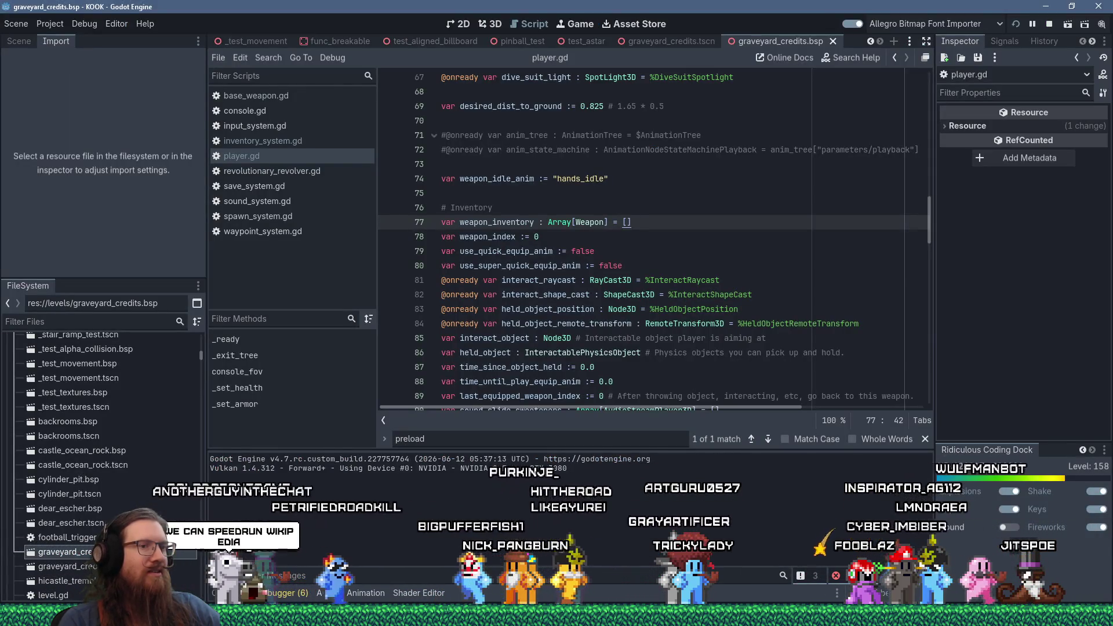
{"action": "key", "text": "alt+Tab"}
{"action": "key", "text": "alt+Tab"}
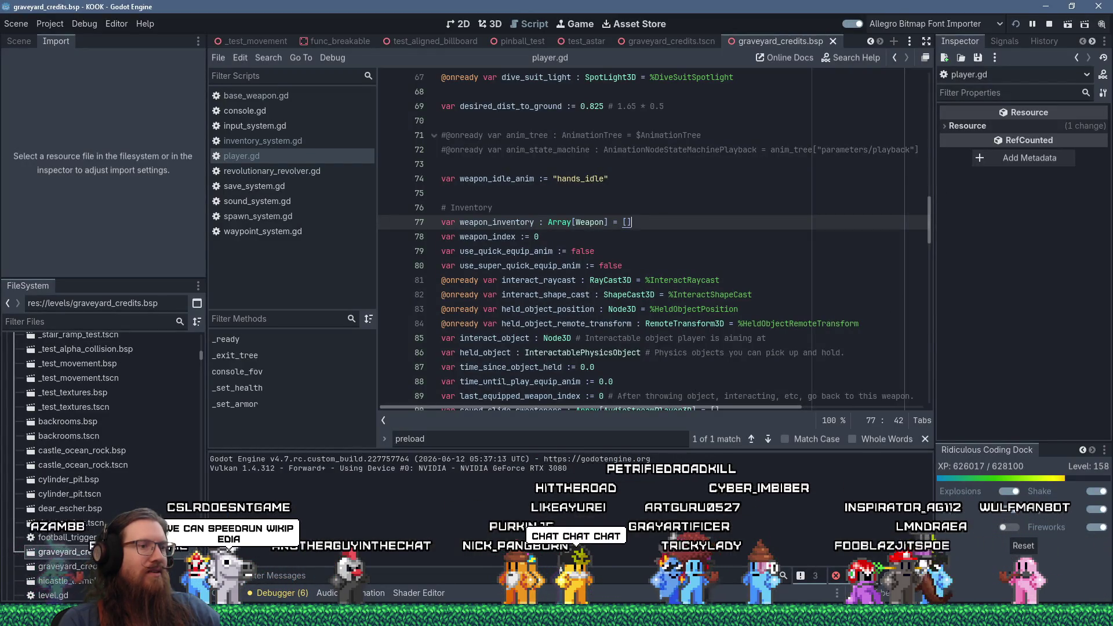
{"action": "key", "text": "alt+Tab"}
{"action": "left_click", "coordinate": [187, 8]}
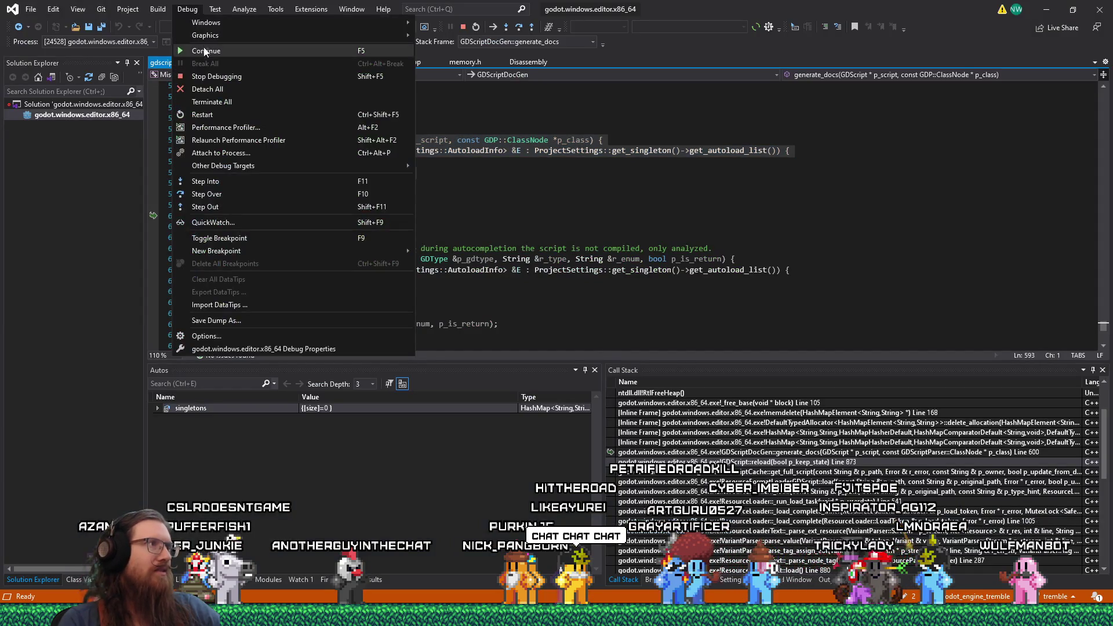
Continue the paused Godot process, dismiss its crash notice, and close Visual Studio without saving
{"action": "left_click", "coordinate": [204, 50]}
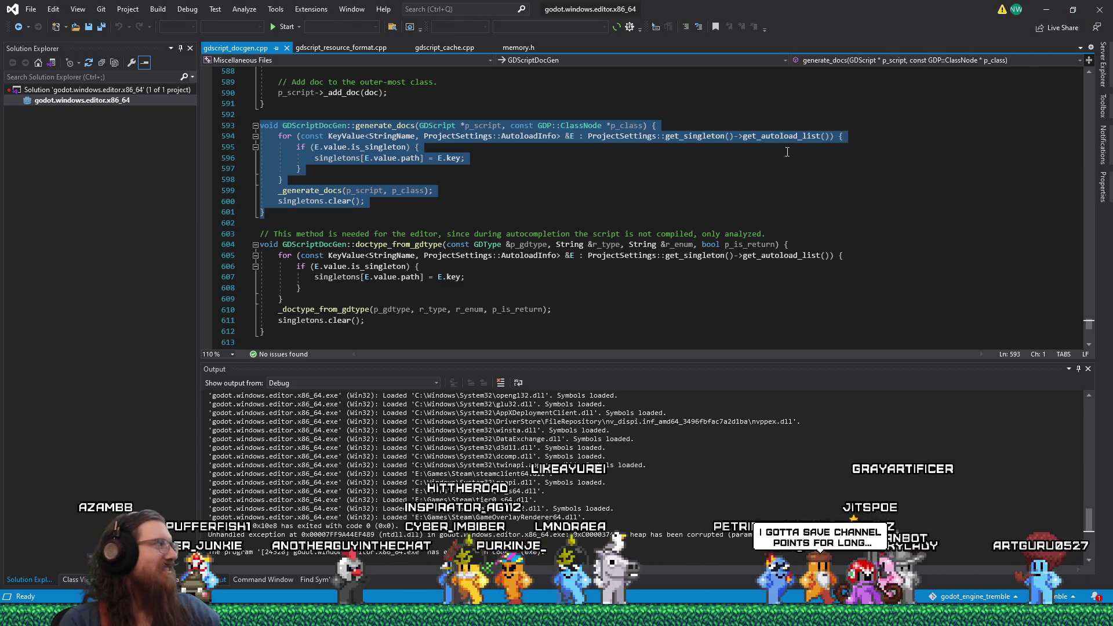
{"action": "left_click", "coordinate": [641, 317]}
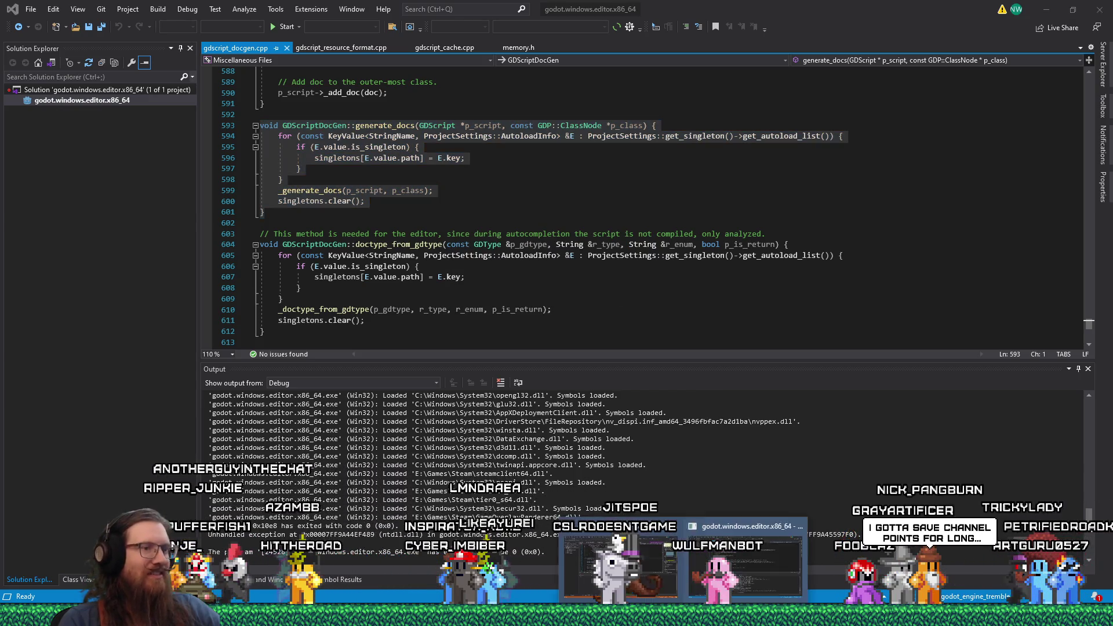
{"action": "mouse_move", "coordinate": [684, 596]}
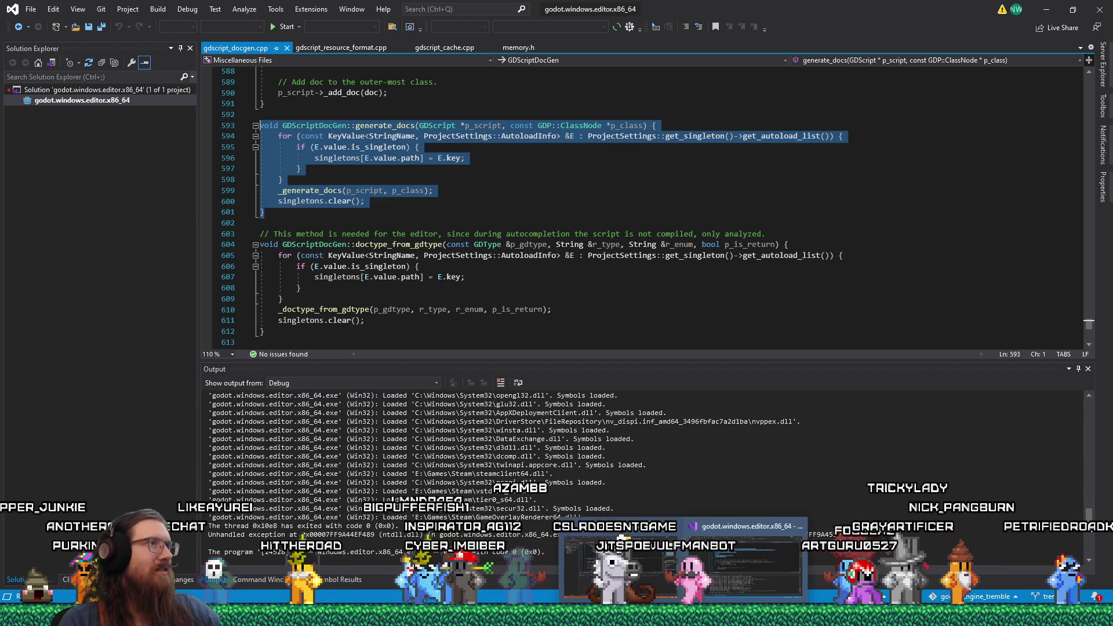
{"action": "key", "text": "alt+F4"}
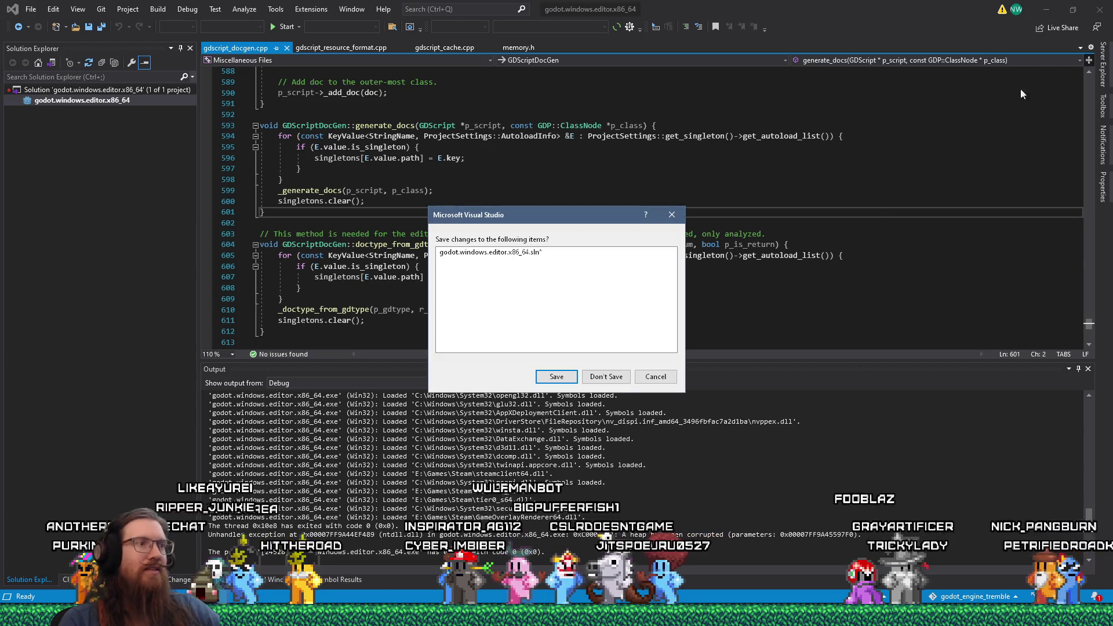
{"action": "left_click", "coordinate": [605, 383]}
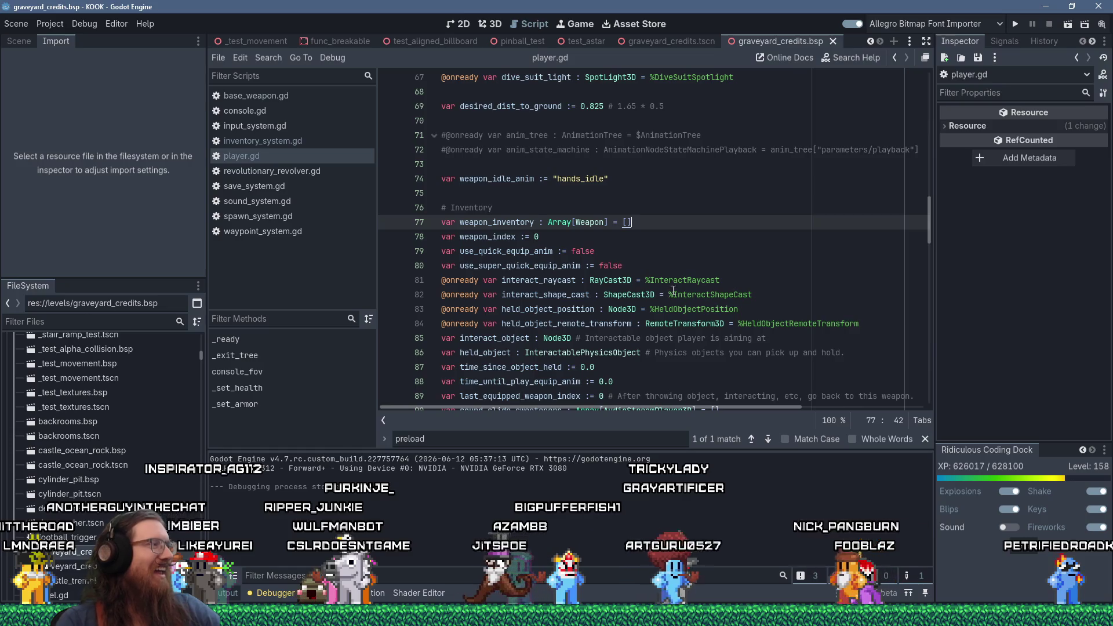
View the crash stack trace on the GitHub issue, then switch to TrenchBroom's graveyard_credits map
{"action": "key", "text": "alt+Tab"}
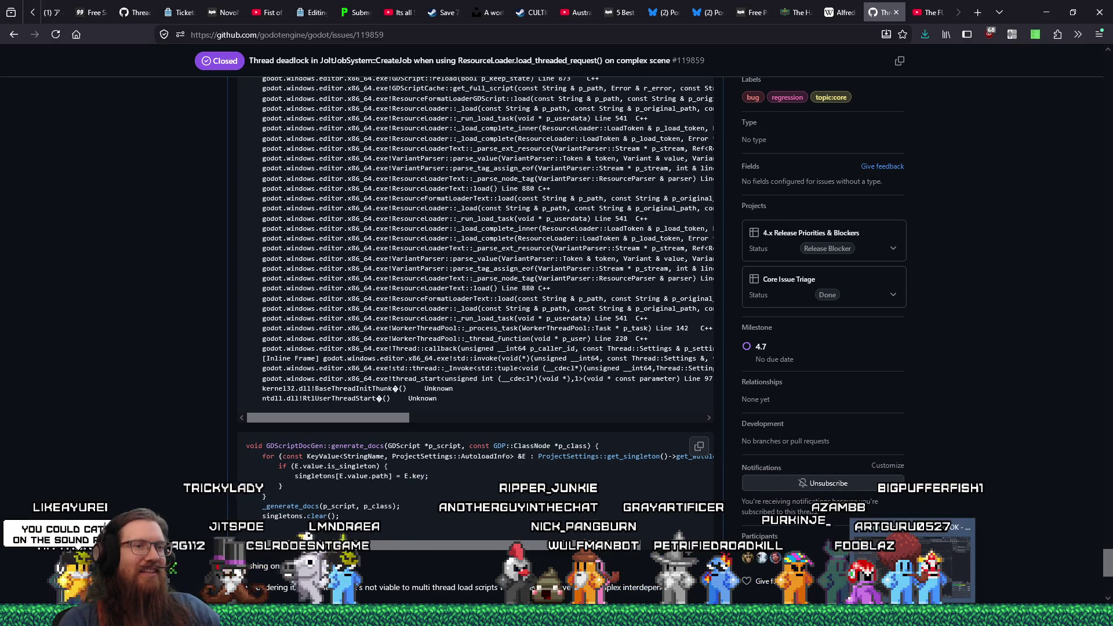
{"action": "key", "text": "alt+Tab"}
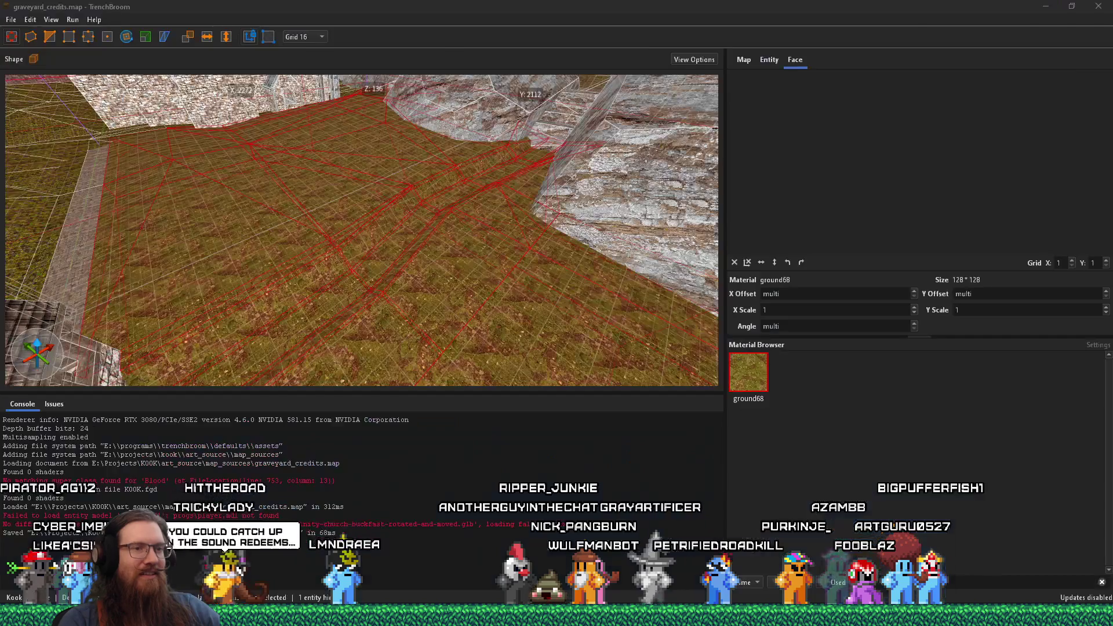
Return to the Godot editor and run the project with F5
{"action": "key", "text": "alt+Tab"}
{"action": "key", "text": "alt+Tab"}
{"action": "key", "text": "F5"}
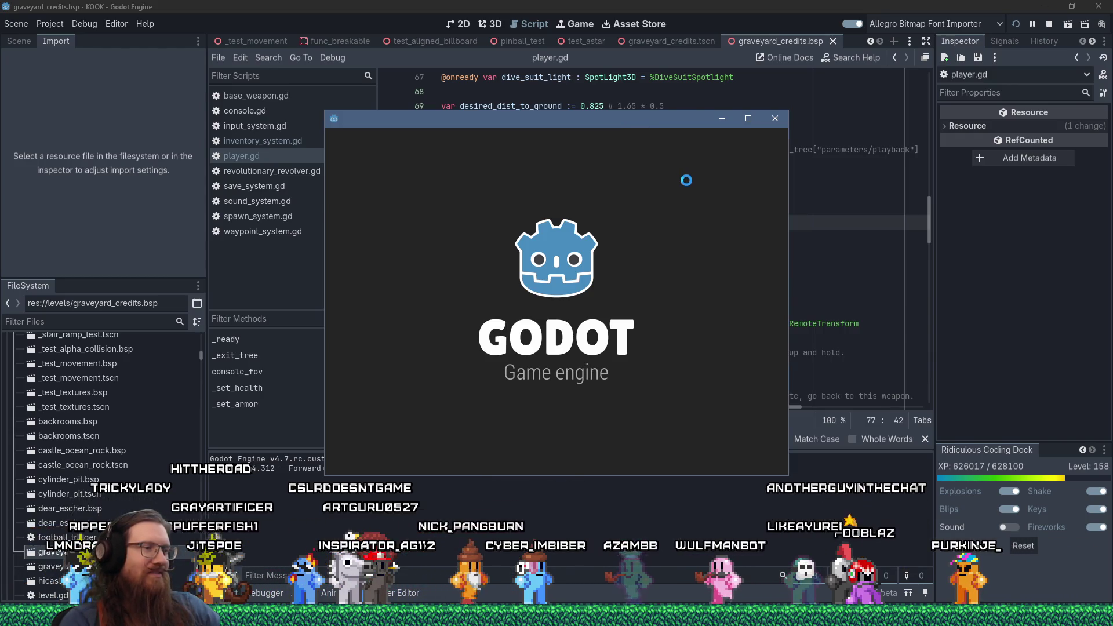
Open the e:\sound\ folder in File Explorer through the Run prompt
{"action": "key", "text": "super+x"}
{"action": "key", "text": "r"}
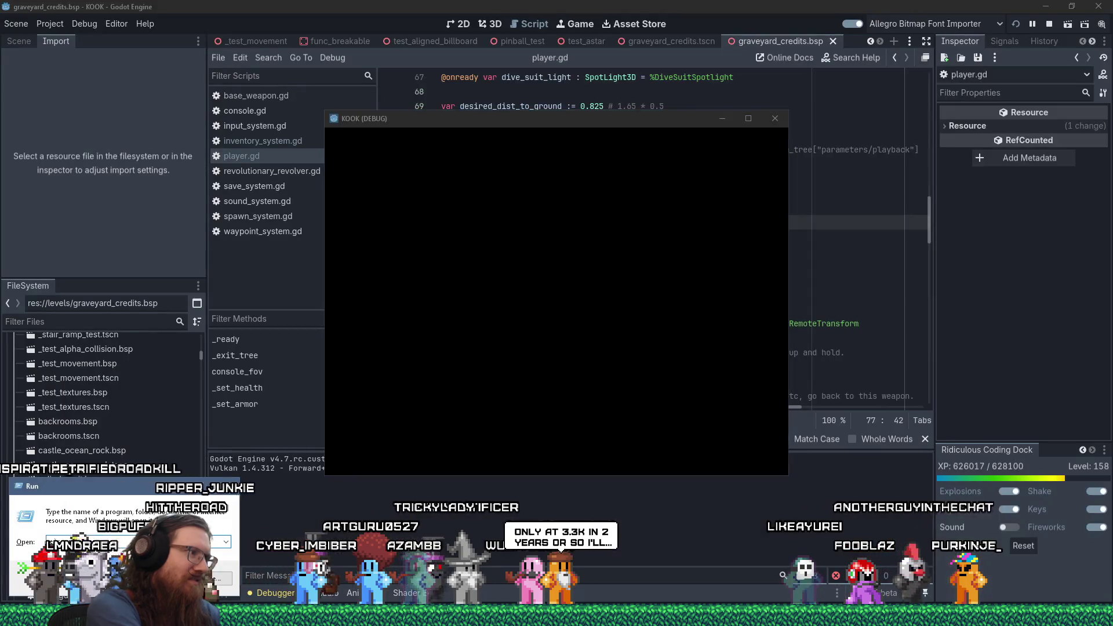
{"action": "type", "text": "e:\\sound\\"}
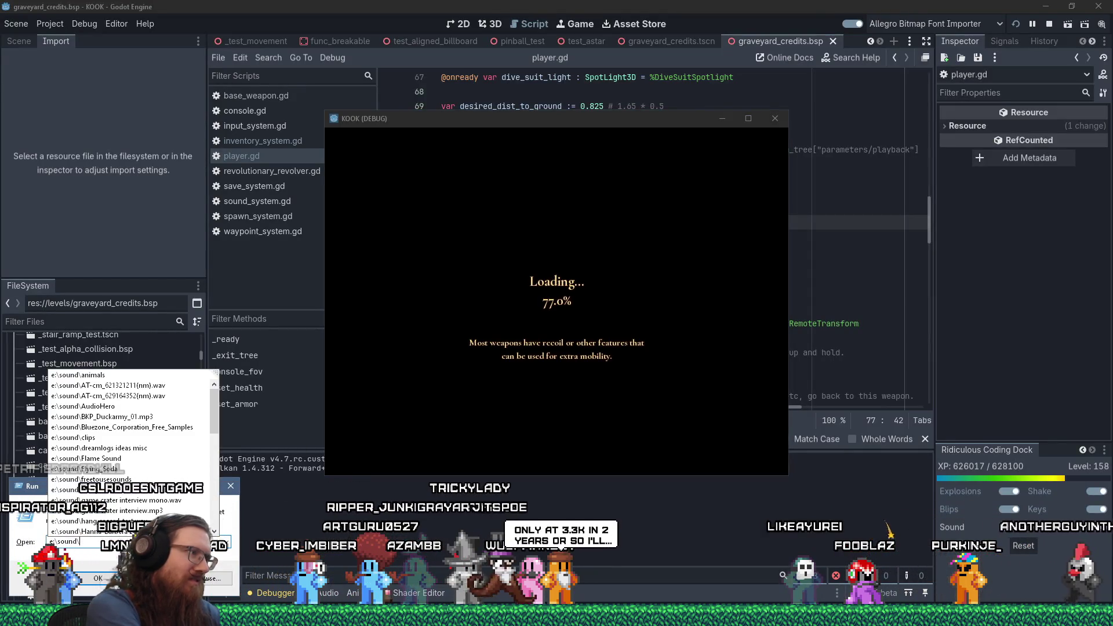
{"action": "key", "text": "Return"}
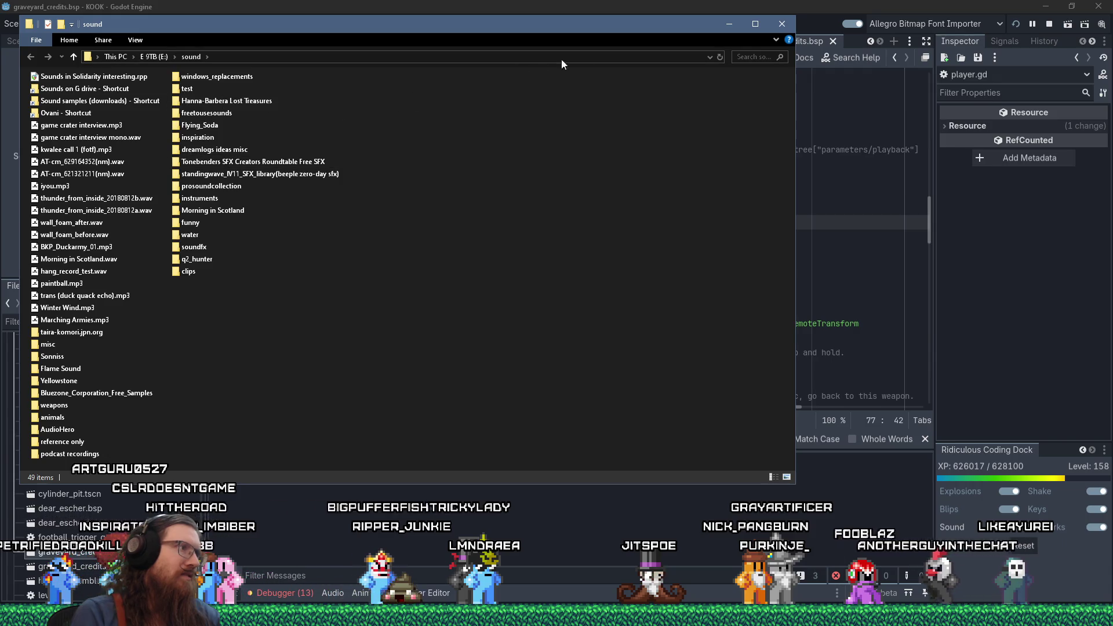
Check the loading game window, then open the projects sound folder from the Run prompt
{"action": "left_click", "coordinate": [805, 27]}
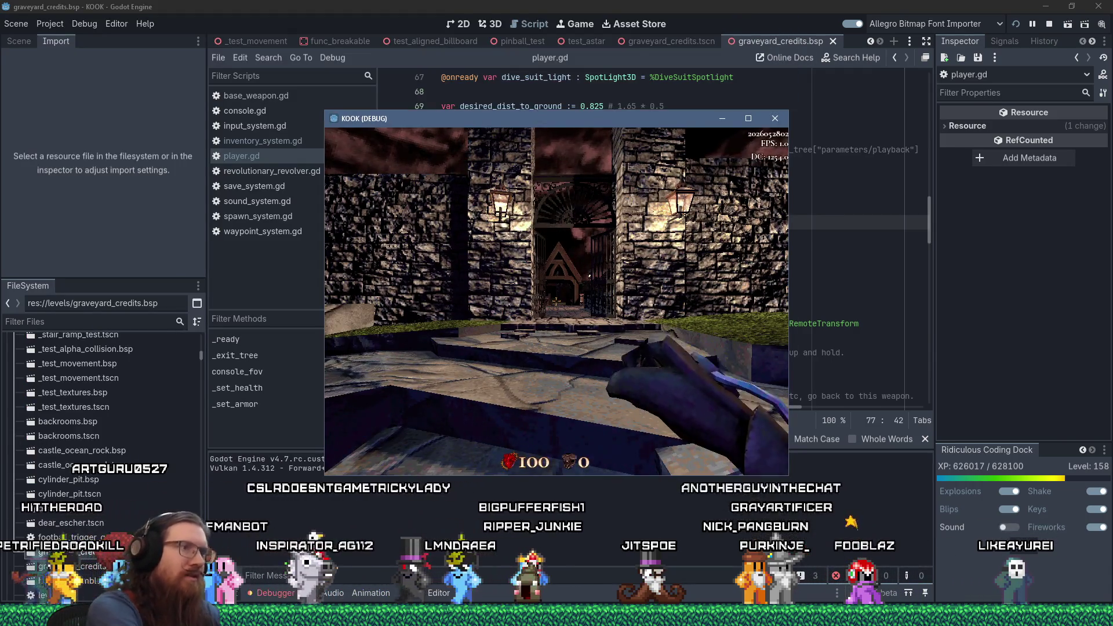
{"action": "key", "text": "BackSpace"}
{"action": "key", "text": "BackSpace"}
{"action": "key", "text": "BackSpace"}
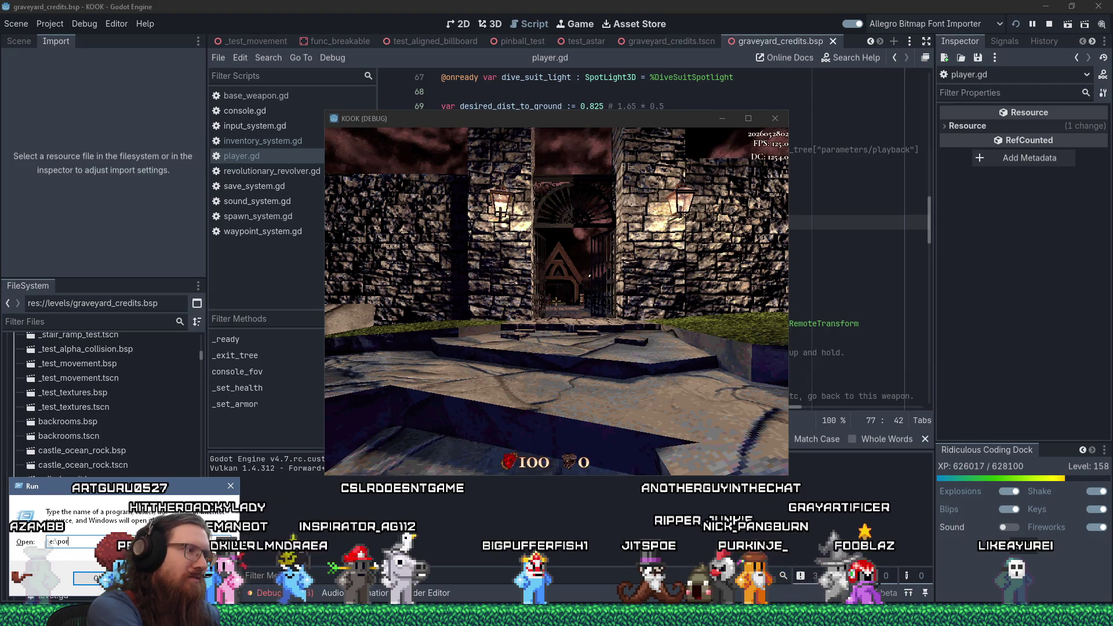
{"action": "type", "text": "rojects\\s"}
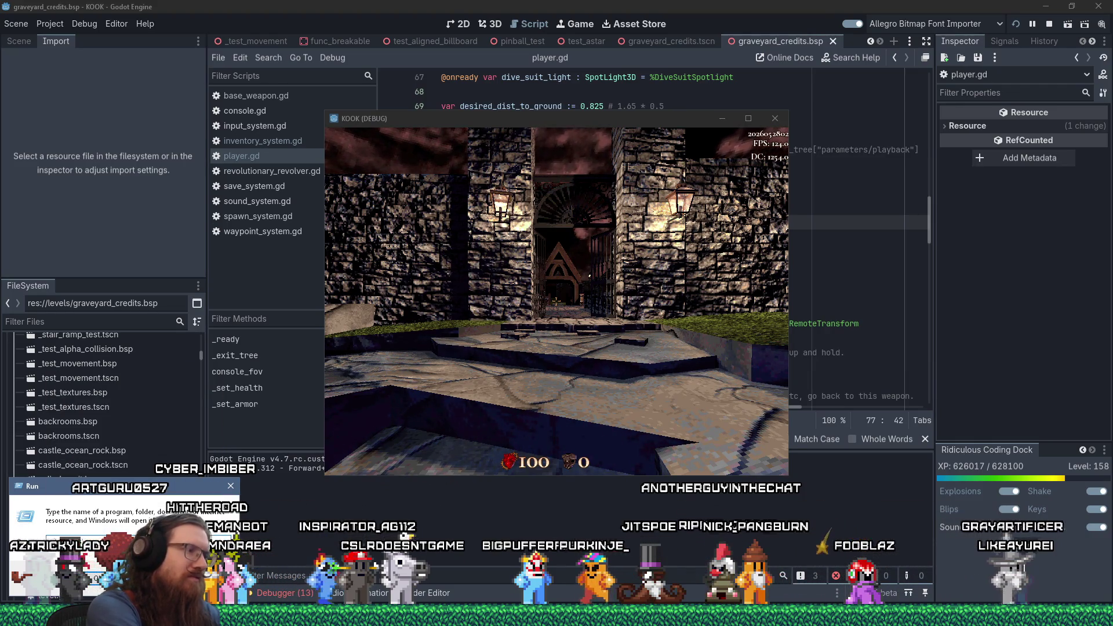
{"action": "key", "text": "Return"}
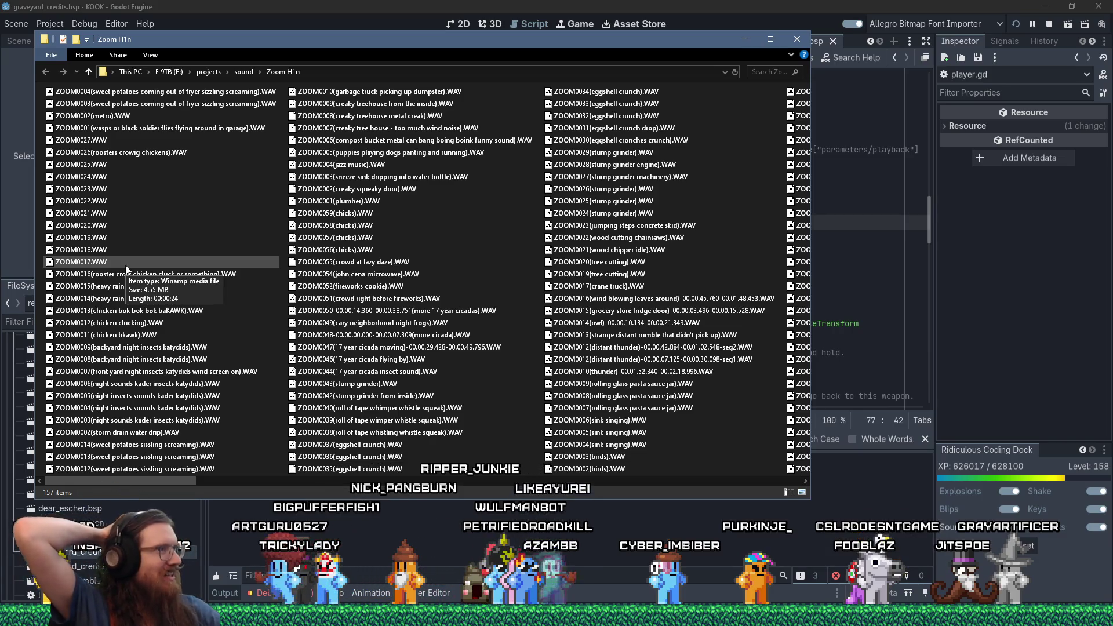
Move the Zoom H1n window aside, walk forward and open the console in-game, then relaunch the game
{"action": "mouse_move", "coordinate": [448, 45]}
{"action": "left_mouse_down"}
{"action": "mouse_move", "coordinate": [509, 133]}
{"action": "mouse_move", "coordinate": [510, 196]}
{"action": "mouse_move", "coordinate": [510, 176]}
{"action": "left_mouse_up"}
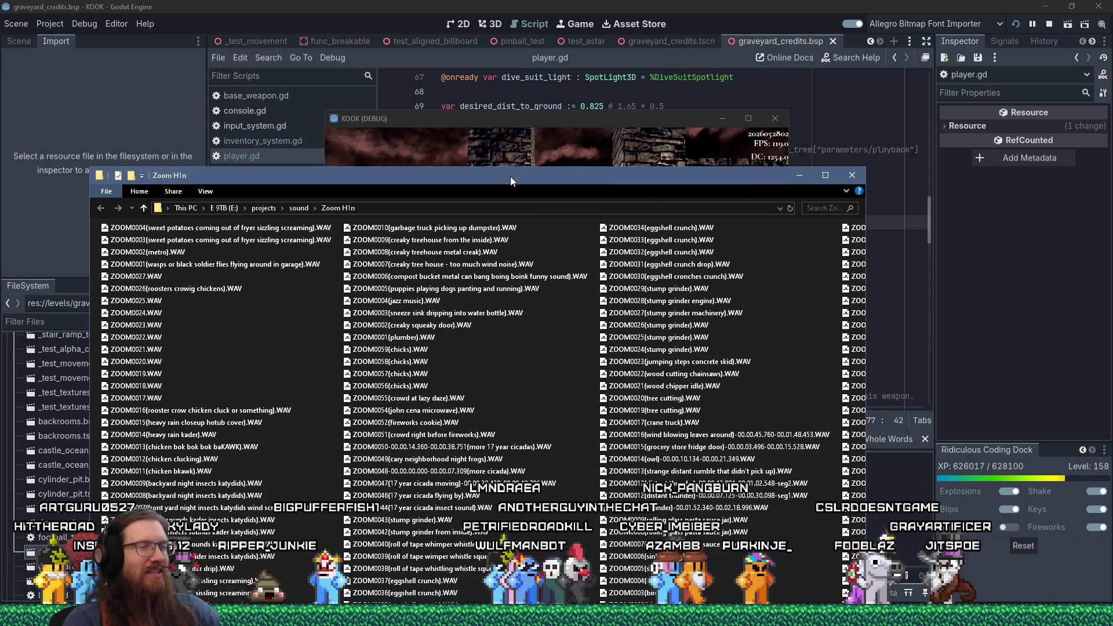
{"action": "left_click", "coordinate": [510, 151]}
{"action": "key", "text": "w"}
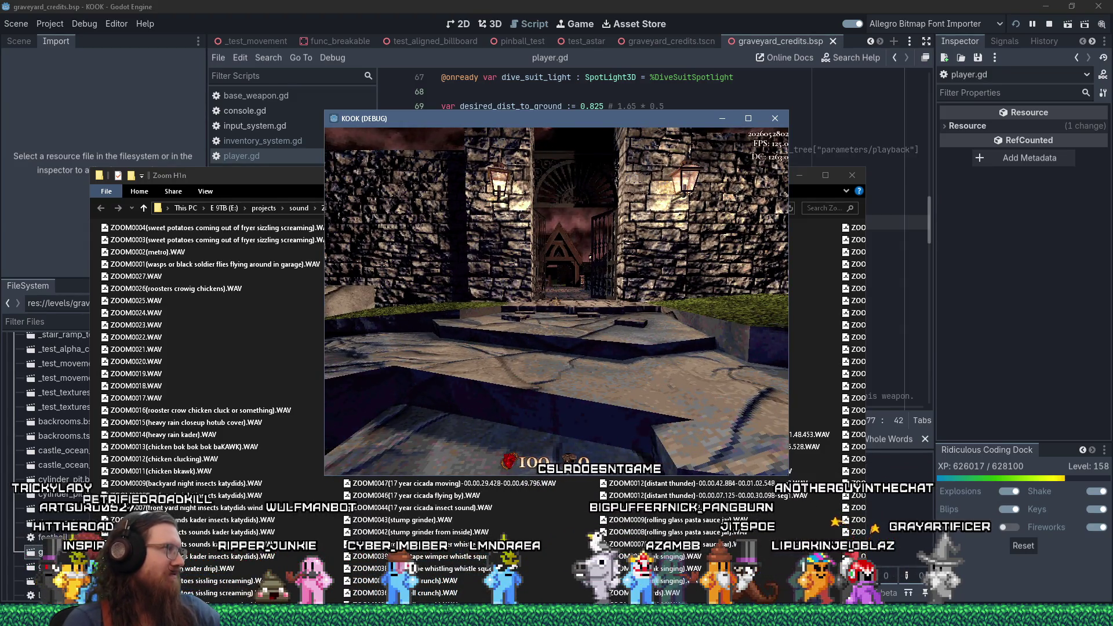
{"action": "key", "text": "grave"}
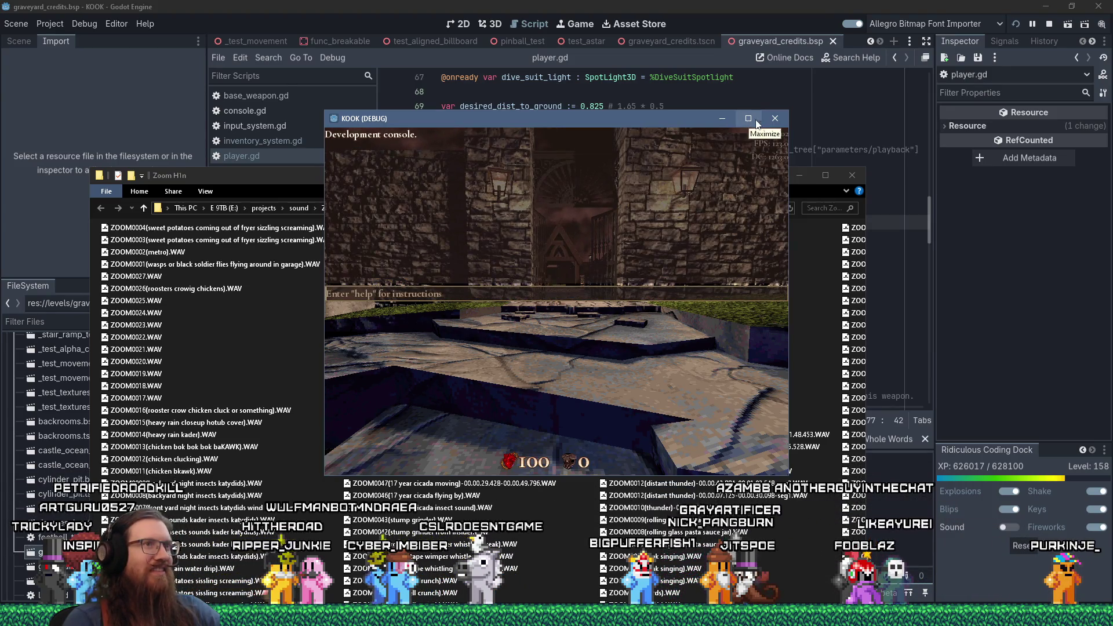
{"action": "left_click", "coordinate": [775, 118]}
{"action": "left_click", "coordinate": [1017, 23]}
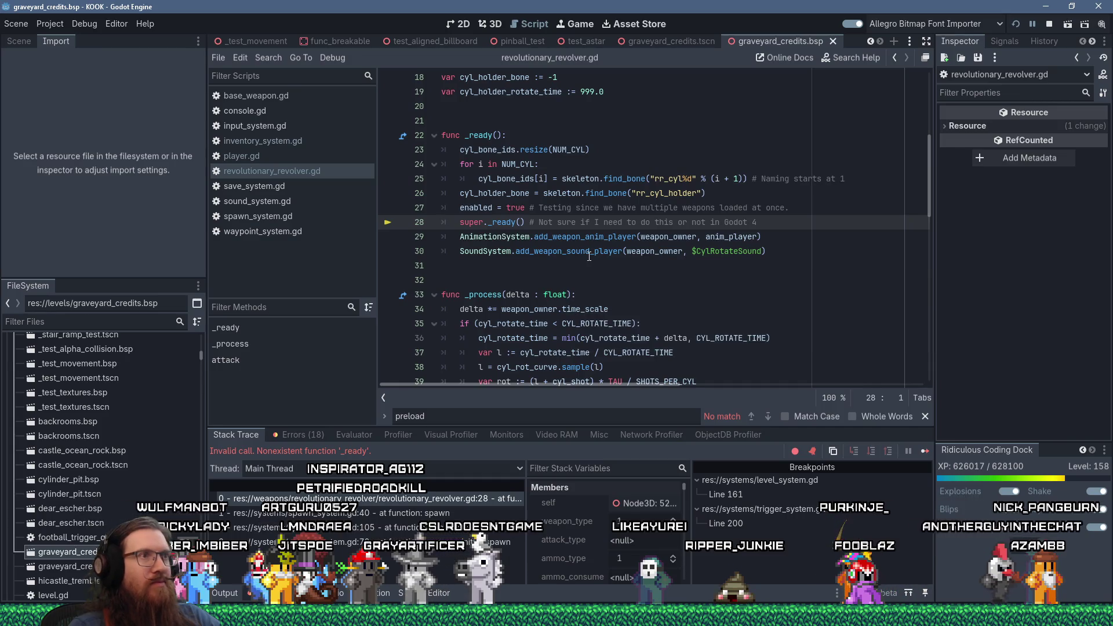
Stop the debug session, relaunch the KOOK game, open its console, close it and run again with F5
{"action": "left_click", "coordinate": [1046, 23]}
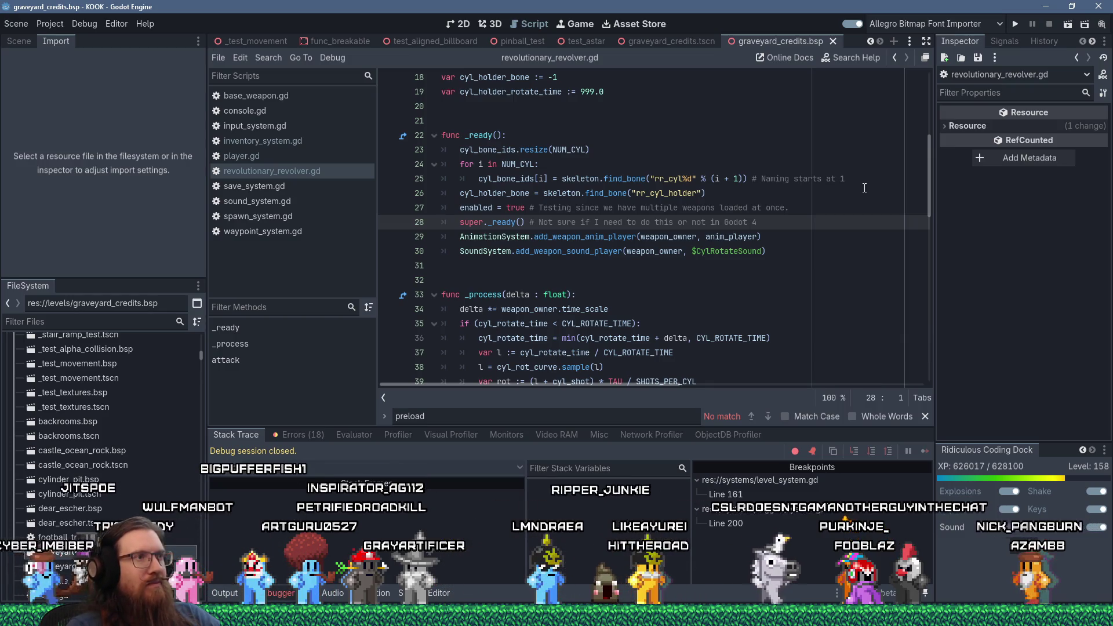
{"action": "left_click", "coordinate": [1018, 24]}
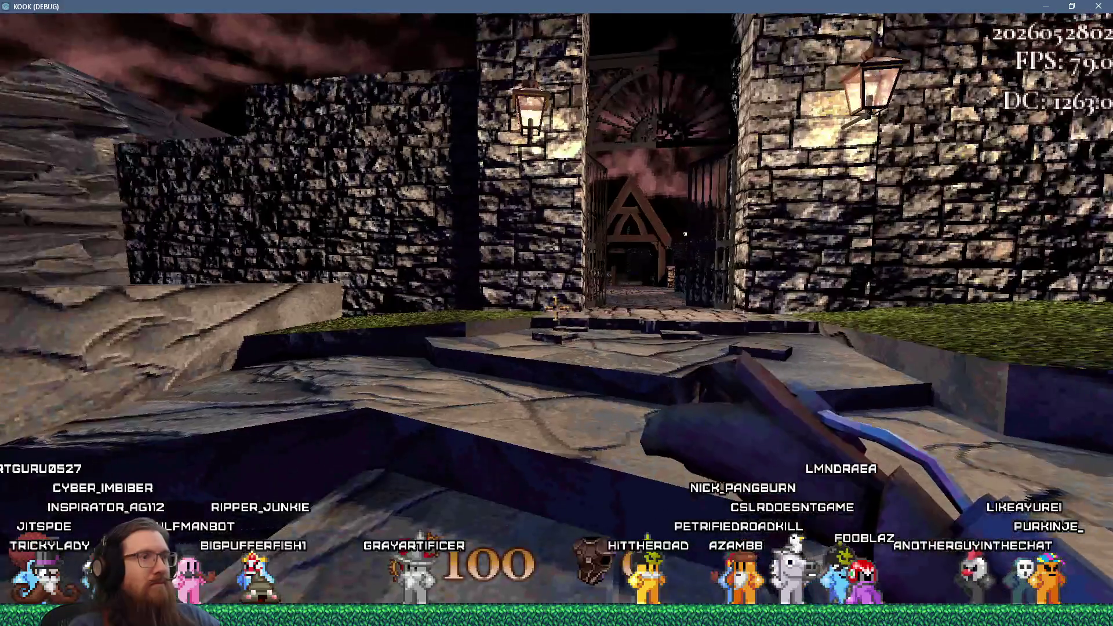
{"action": "key", "text": "grave"}
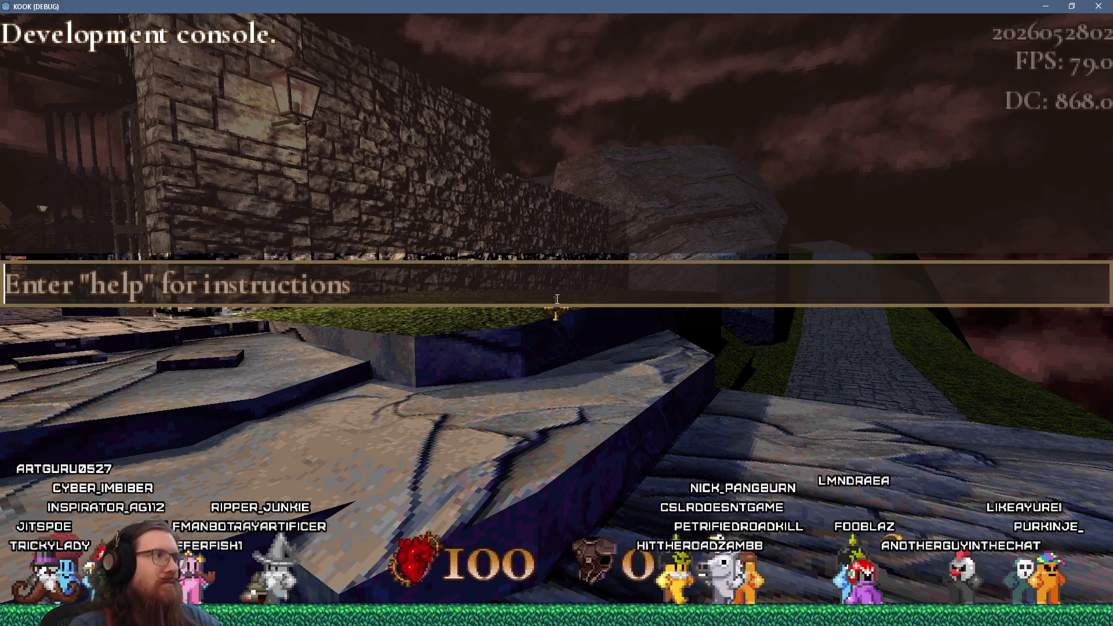
{"action": "left_click", "coordinate": [1105, 9]}
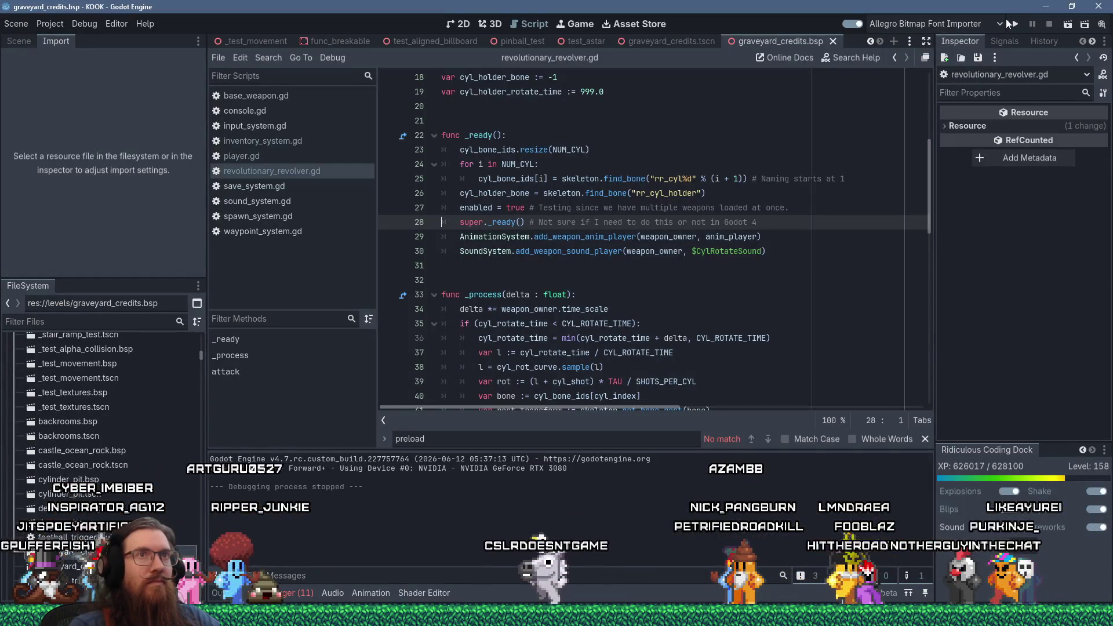
{"action": "key", "text": "F5"}
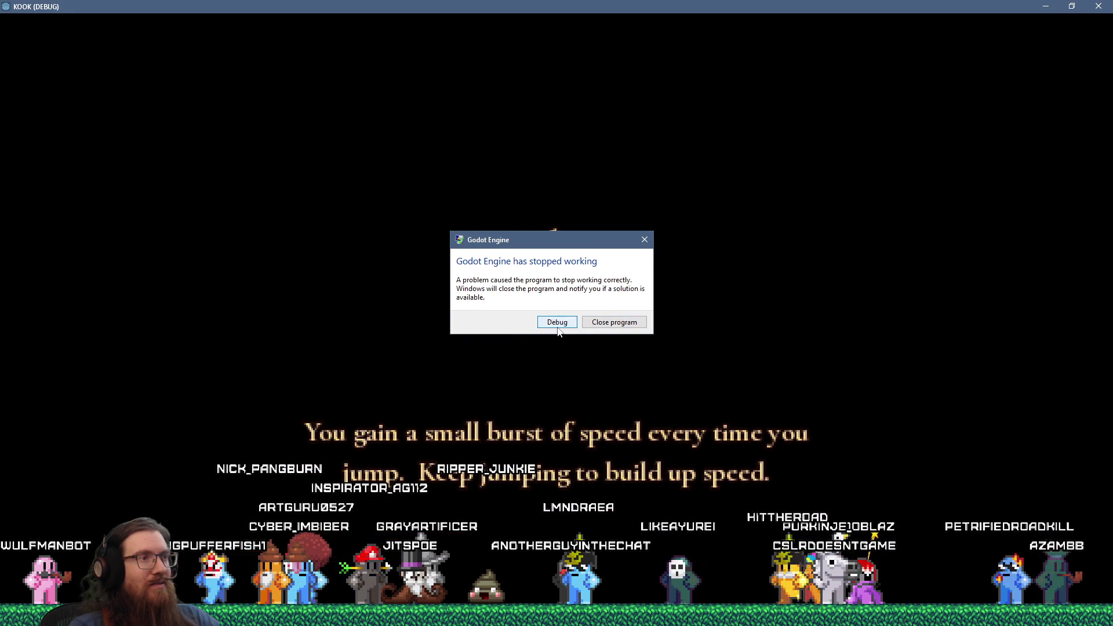
Choose Debug in the crash dialog to attach Visual Studio's just-in-time debugger
{"action": "left_click", "coordinate": [558, 327]}
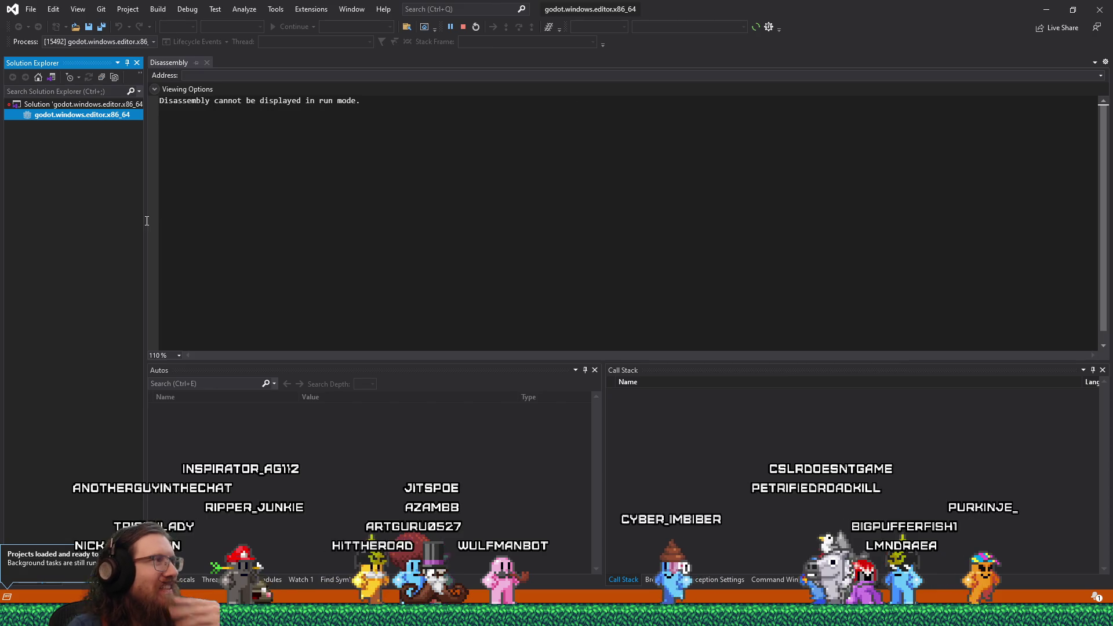
Glance at the open windows, including WinMerge, while Visual Studio halts on has_class's access violation
{"action": "key", "text": "alt+Tab"}
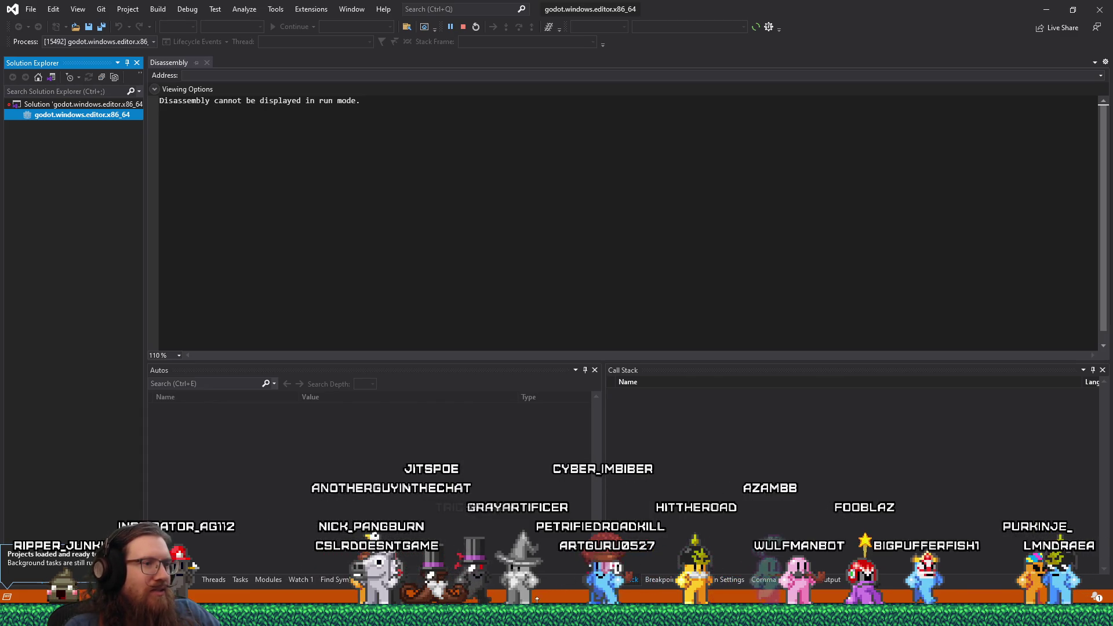
{"action": "mouse_move", "coordinate": [516, 616]}
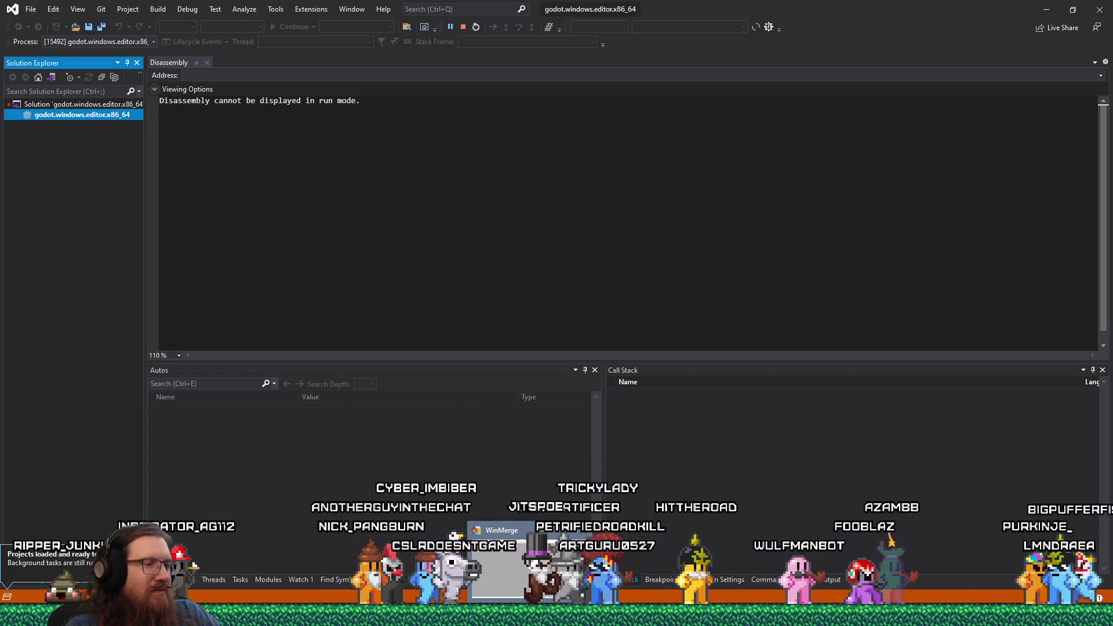
{"action": "left_click", "coordinate": [522, 565]}
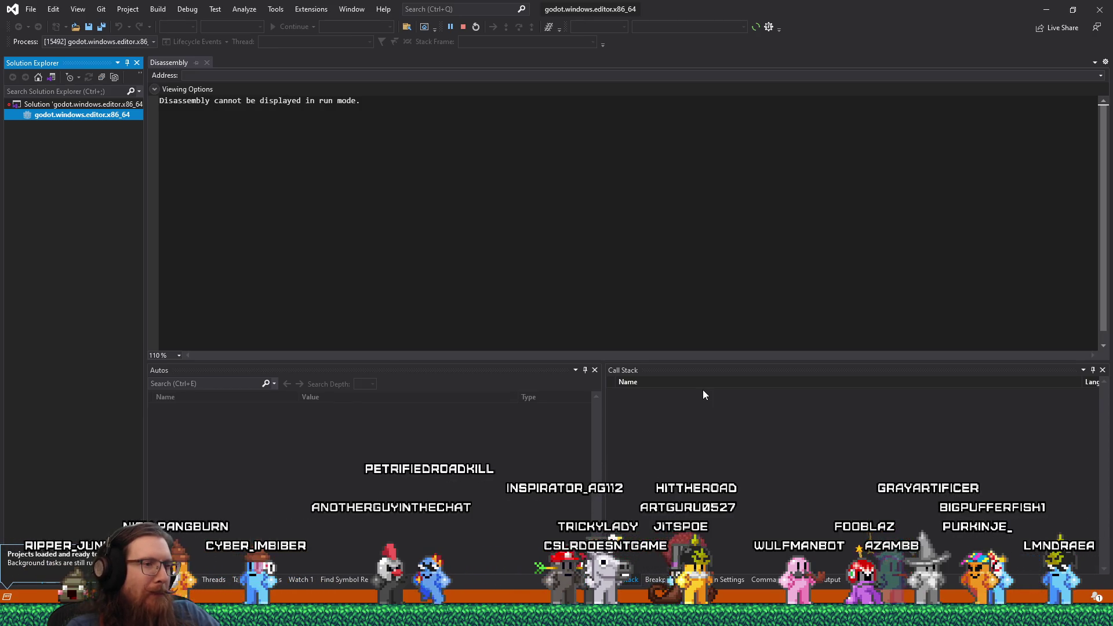
{"action": "mouse_move", "coordinate": [629, 597]}
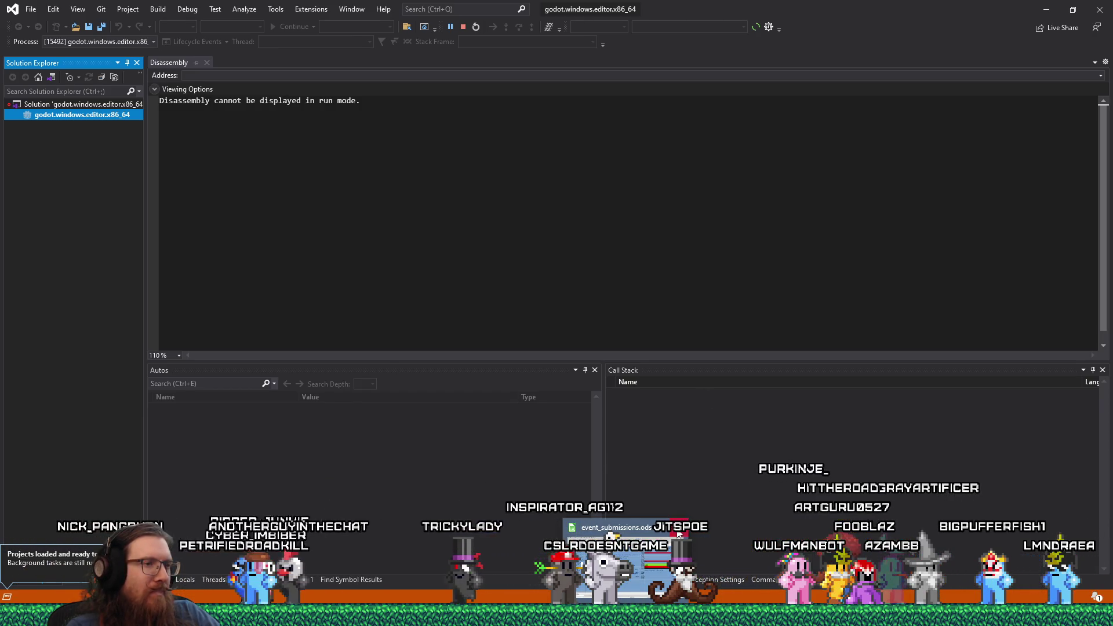
{"action": "mouse_move", "coordinate": [666, 597]}
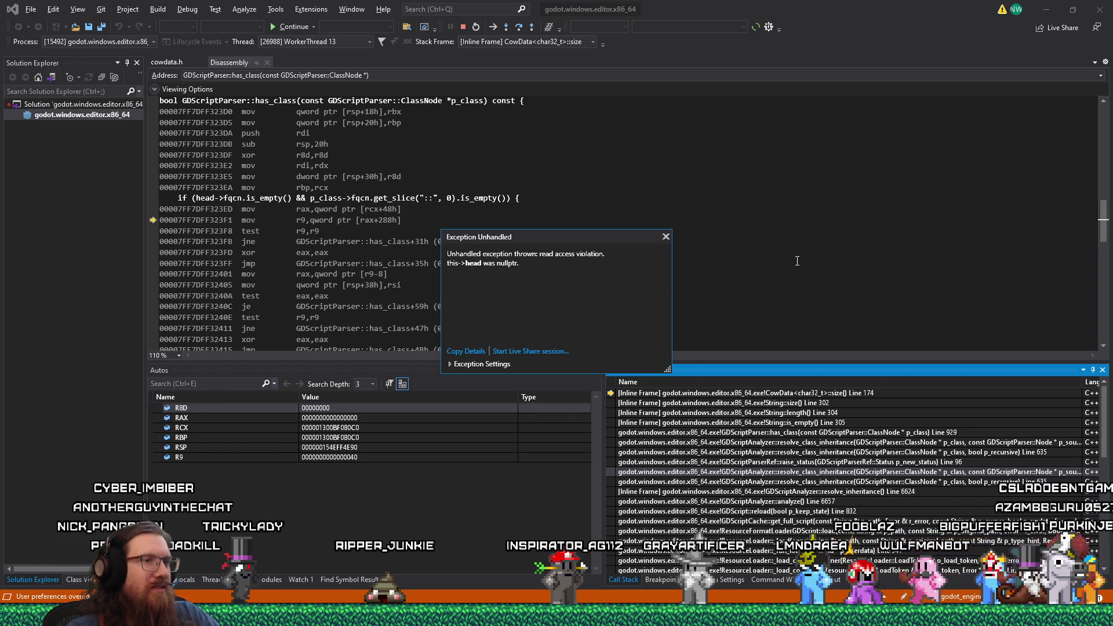
Close the Disassembly tab and exception popup, then select every frame in the Call Stack
{"action": "left_click", "coordinate": [267, 62]}
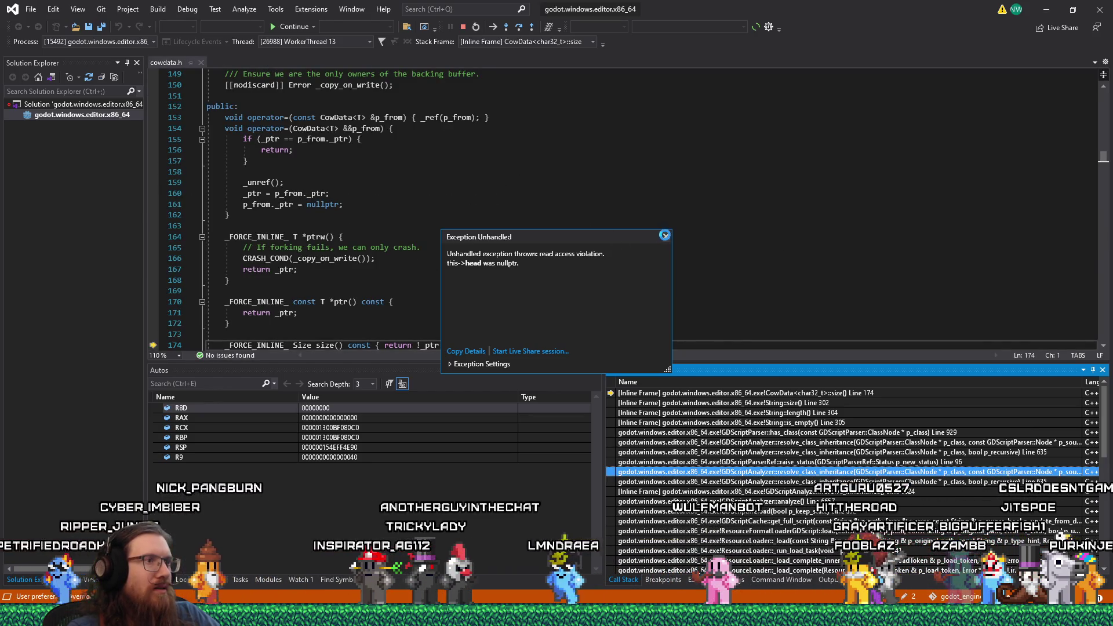
{"action": "left_click", "coordinate": [666, 238]}
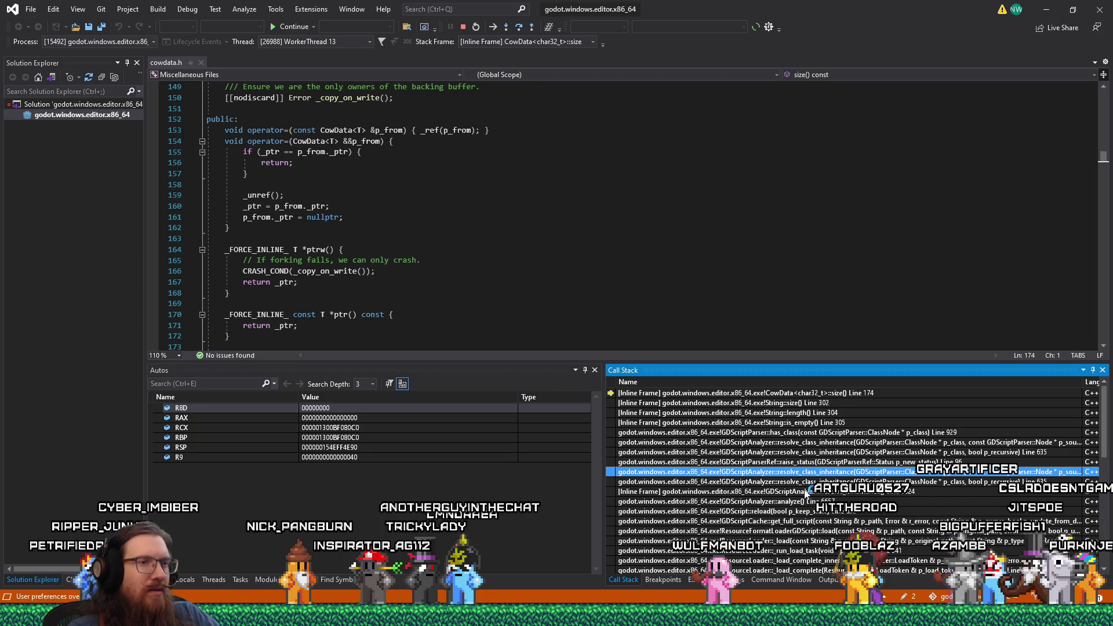
{"action": "scroll", "coordinate": [804, 493], "scroll_direction": "down", "scroll_amount": 2}
{"action": "scroll", "coordinate": [857, 514], "scroll_direction": "up", "scroll_amount": 1}
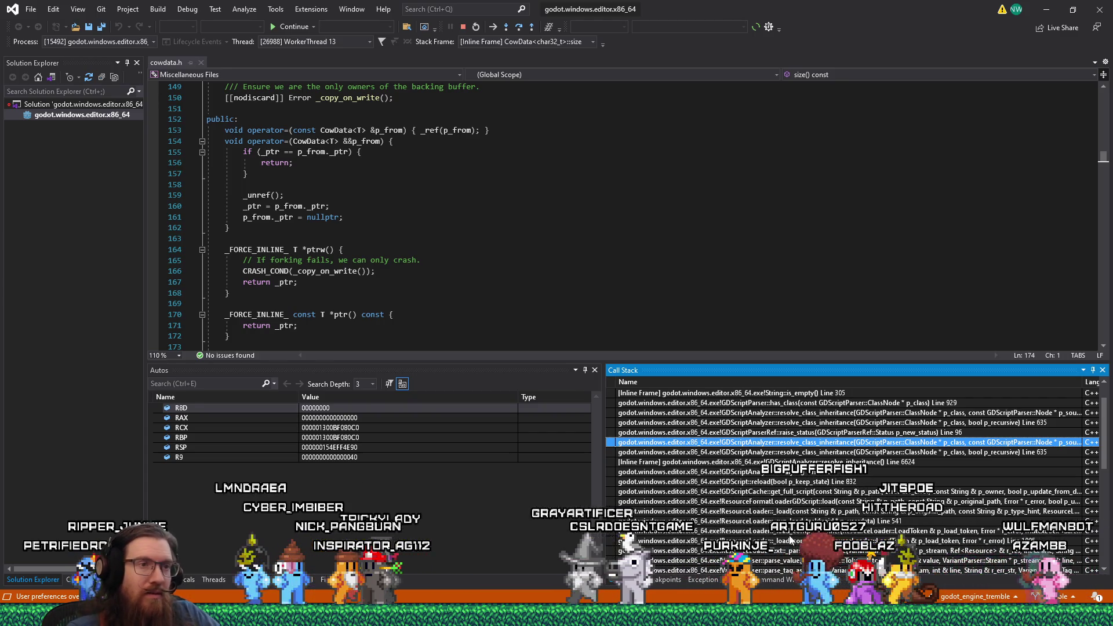
{"action": "scroll", "coordinate": [791, 540], "scroll_direction": "up", "scroll_amount": 1}
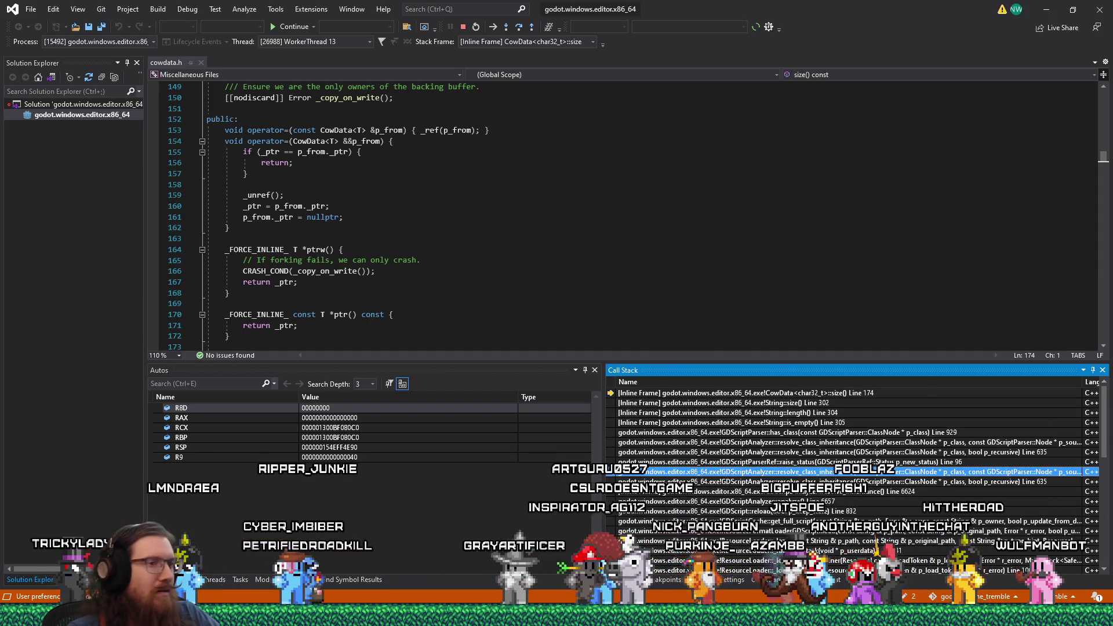
{"action": "scroll", "coordinate": [790, 540], "scroll_direction": "down", "scroll_amount": 6}
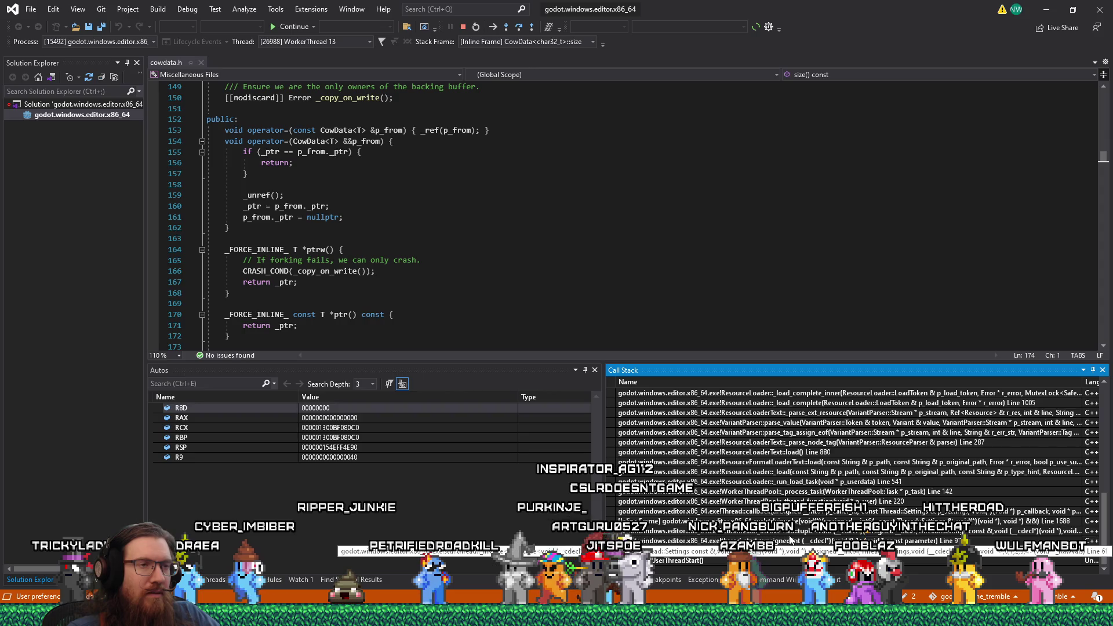
{"action": "scroll", "coordinate": [786, 545], "scroll_direction": "up", "scroll_amount": 3}
{"action": "scroll", "coordinate": [780, 548], "scroll_direction": "down", "scroll_amount": 3}
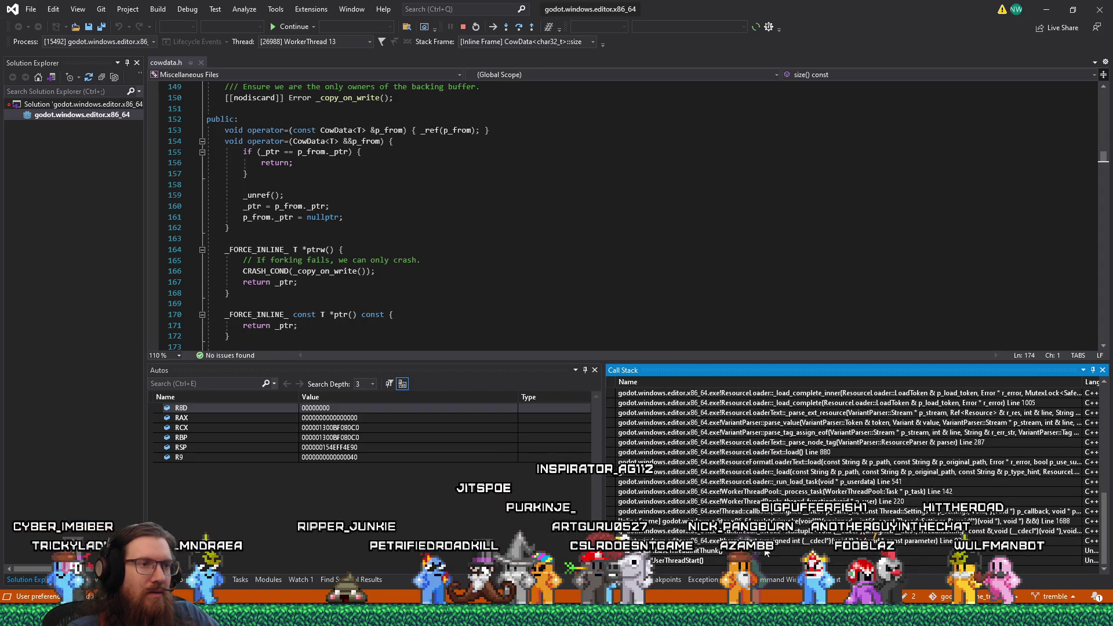
{"action": "scroll", "coordinate": [780, 545], "scroll_direction": "up", "scroll_amount": 6}
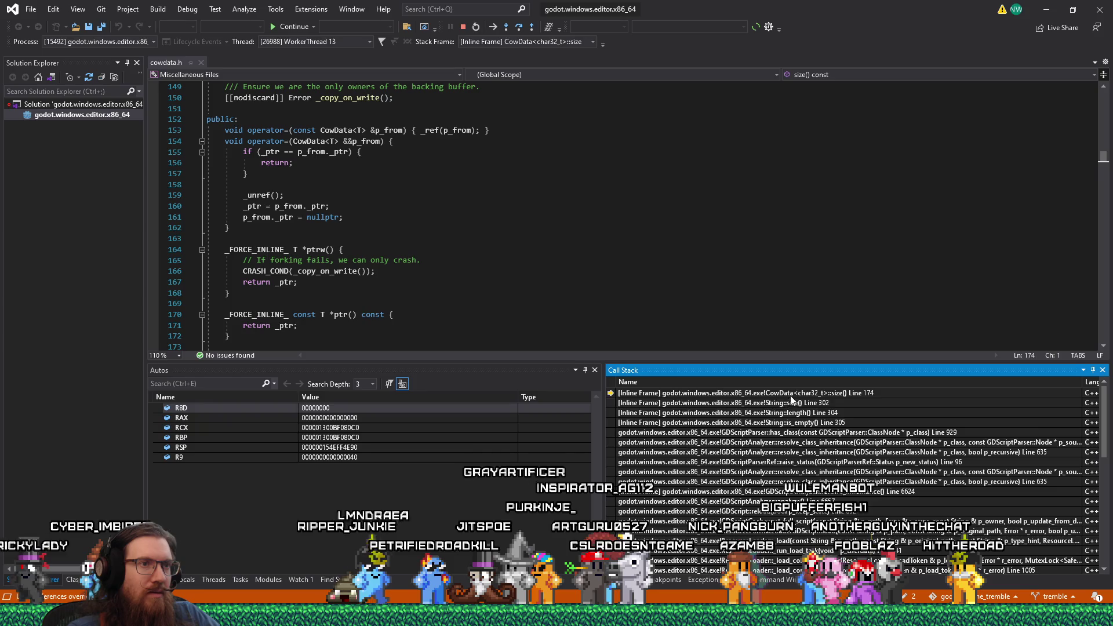
{"action": "key", "text": "ctrl+a"}
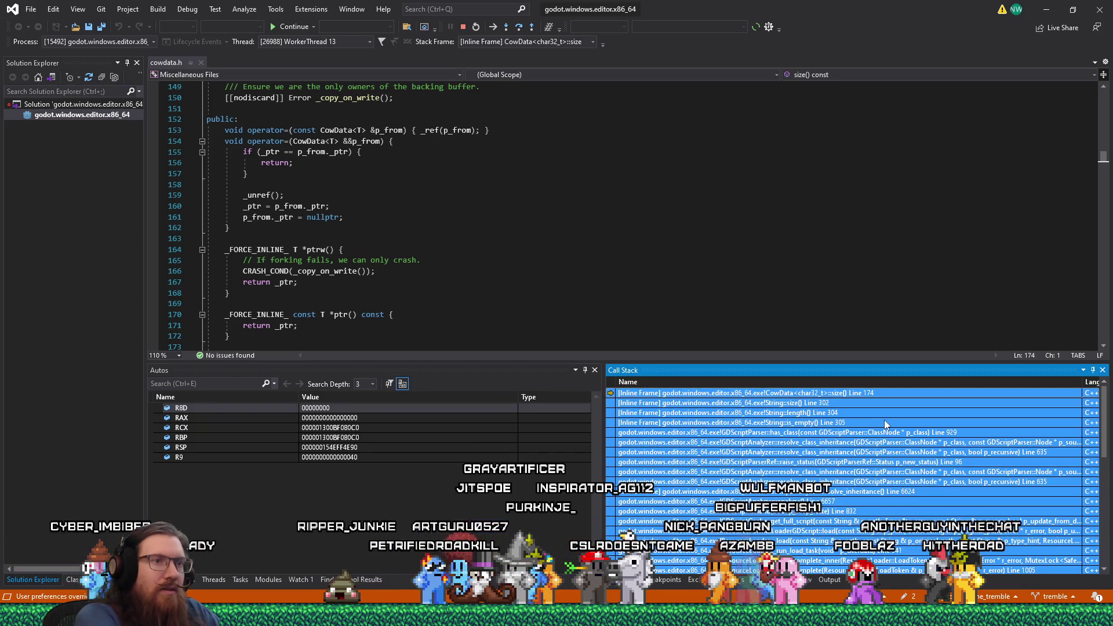
Switch to GitHub issue #119859 in the browser and scroll down to the comment box
{"action": "key", "text": "alt+Tab"}
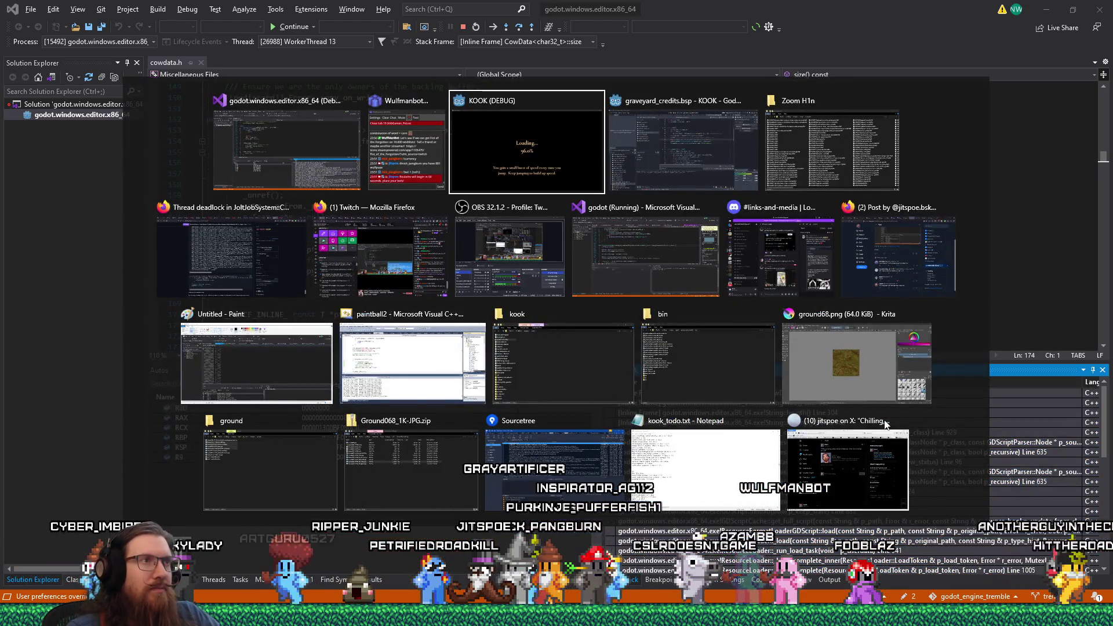
{"action": "left_click", "coordinate": [232, 256]}
{"action": "scroll", "coordinate": [682, 322], "scroll_direction": "down", "scroll_amount": 5}
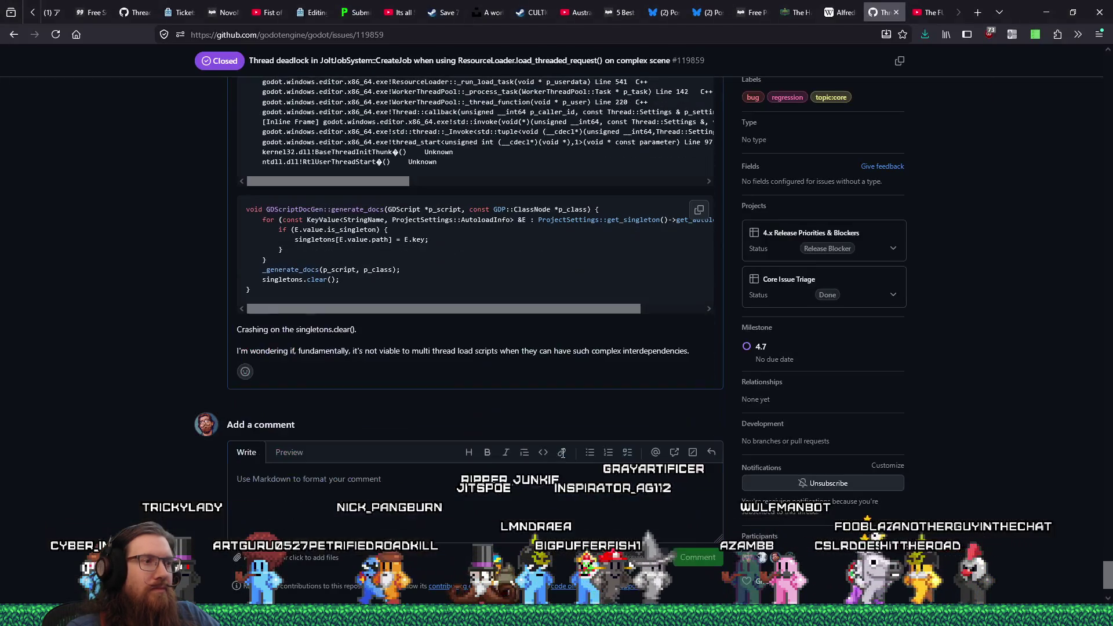
Open the earlier issue comment for editing and scroll to its end
{"action": "scroll", "coordinate": [681, 318], "scroll_direction": "up", "scroll_amount": 15}
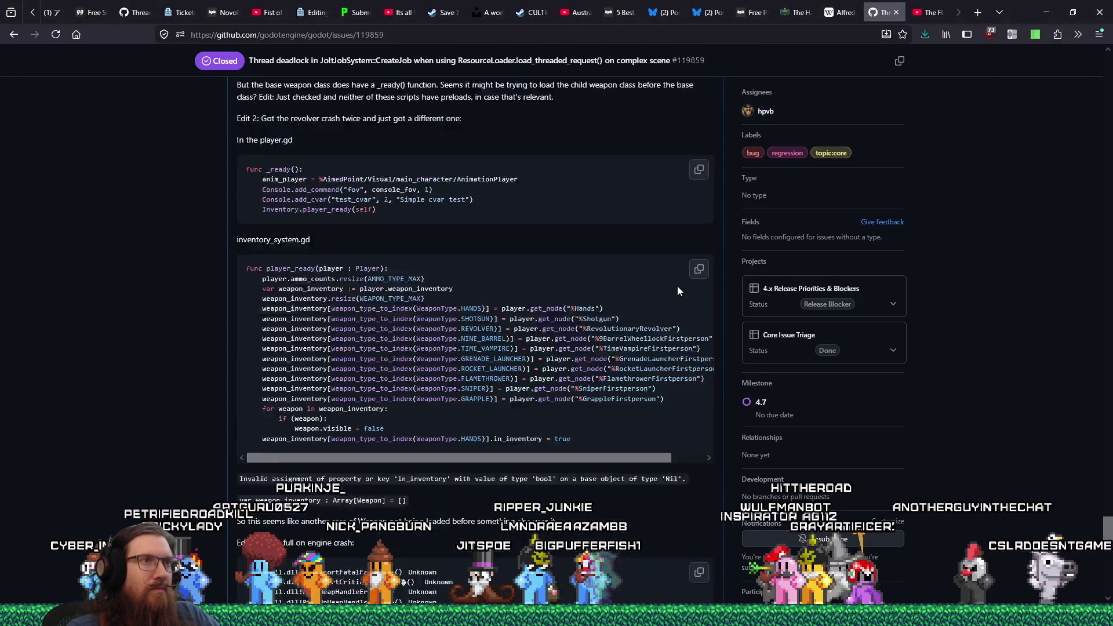
{"action": "left_click", "coordinate": [711, 340]}
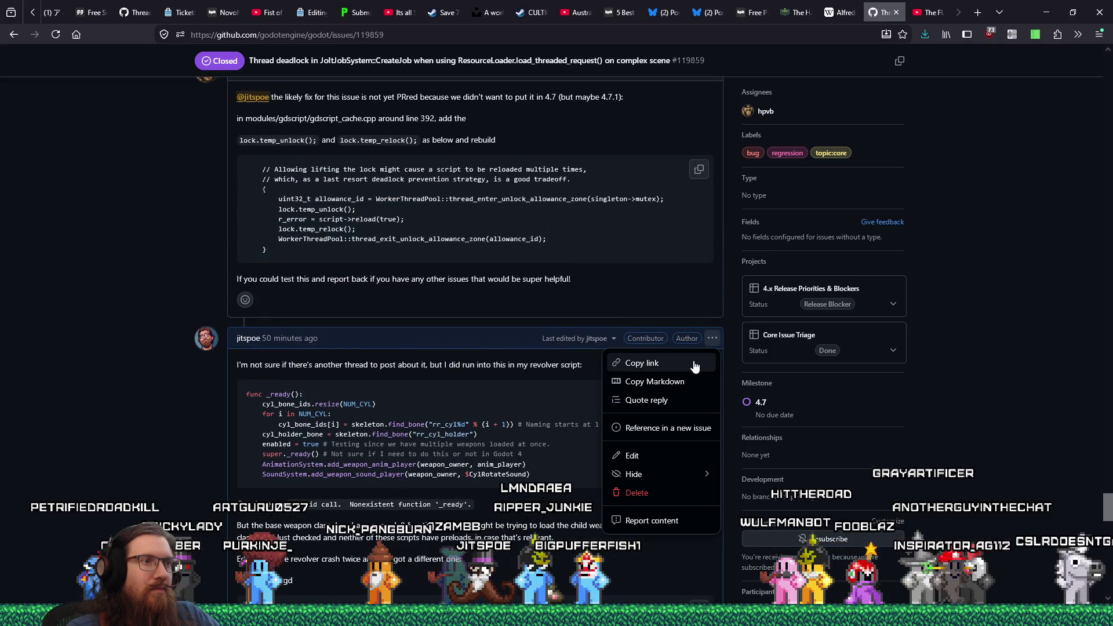
{"action": "left_click", "coordinate": [660, 454]}
{"action": "scroll", "coordinate": [579, 445], "scroll_direction": "down", "scroll_amount": 10}
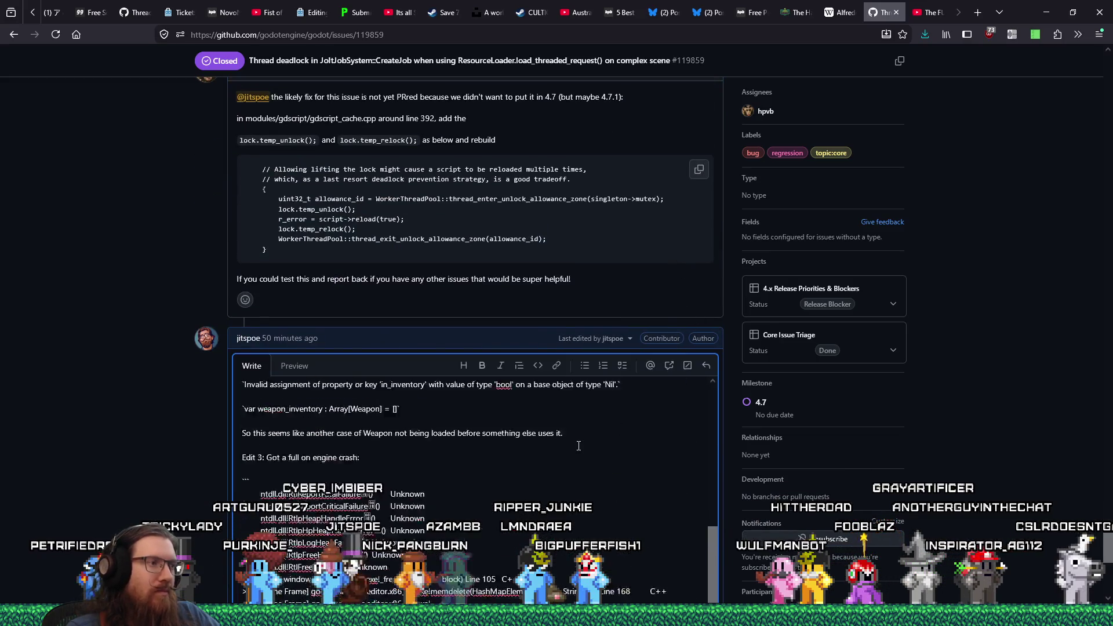
{"action": "scroll", "coordinate": [579, 446], "scroll_direction": "down", "scroll_amount": 5}
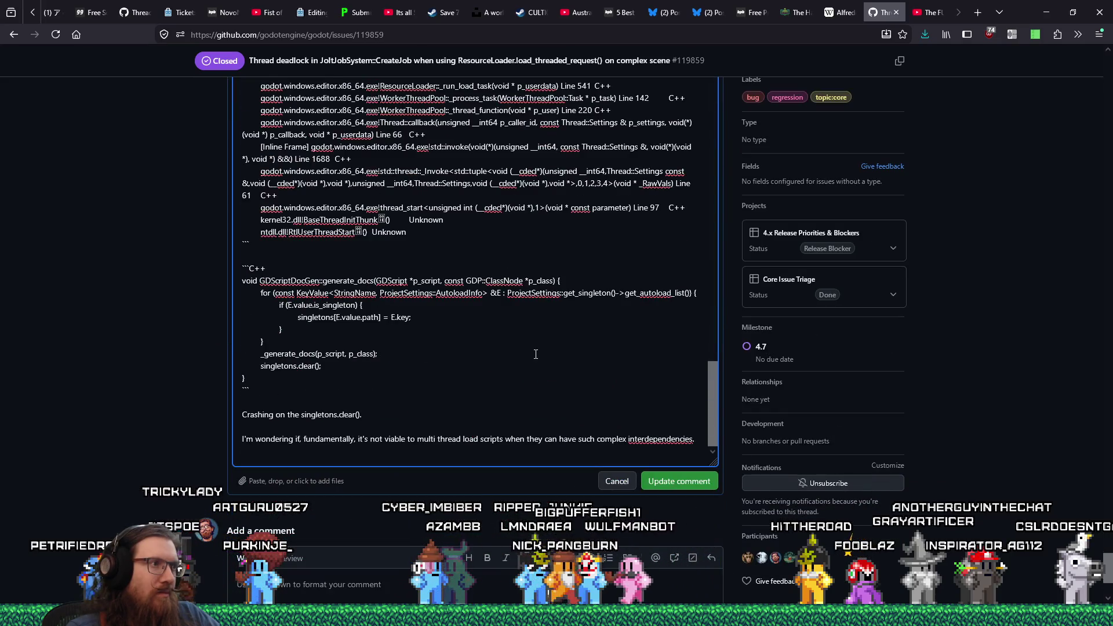
{"action": "scroll", "coordinate": [535, 354], "scroll_direction": "down", "scroll_amount": 1}
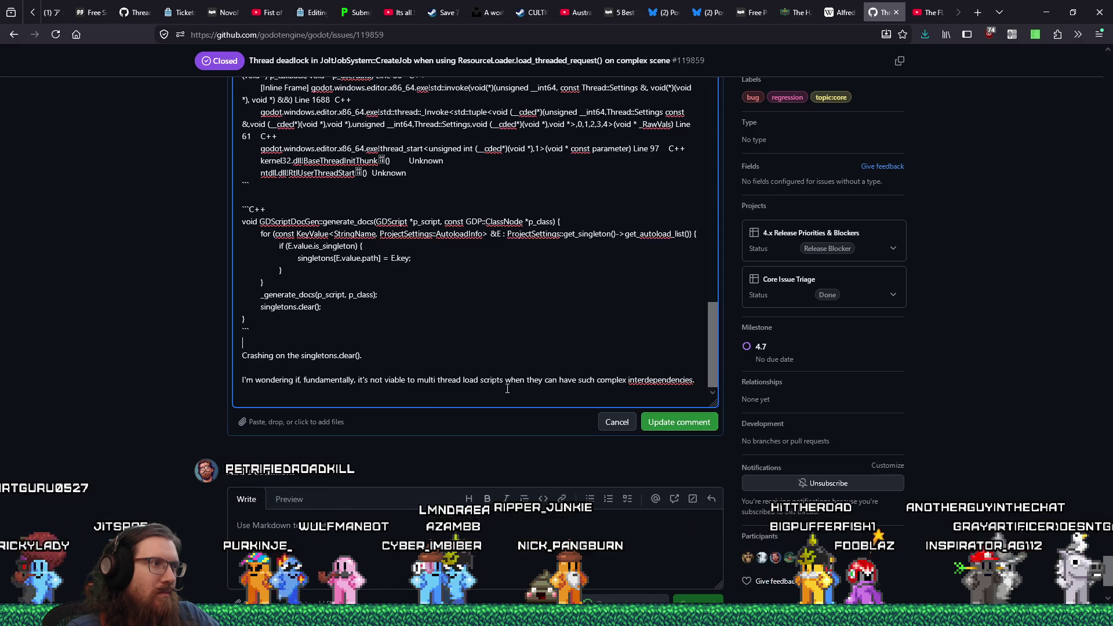
{"action": "scroll", "coordinate": [595, 374], "scroll_direction": "up", "scroll_amount": 15}
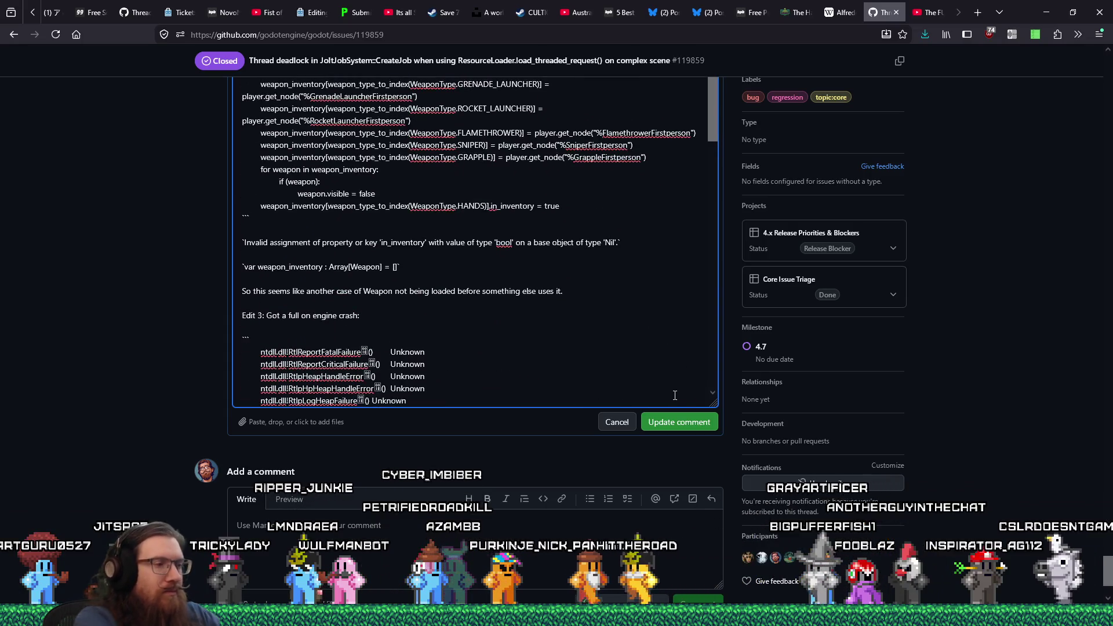
Append the heading 'Edit 4: Another engine crash:' followed by the pasted crash call stack
{"action": "type", "text": "Edit 4: Another en"}
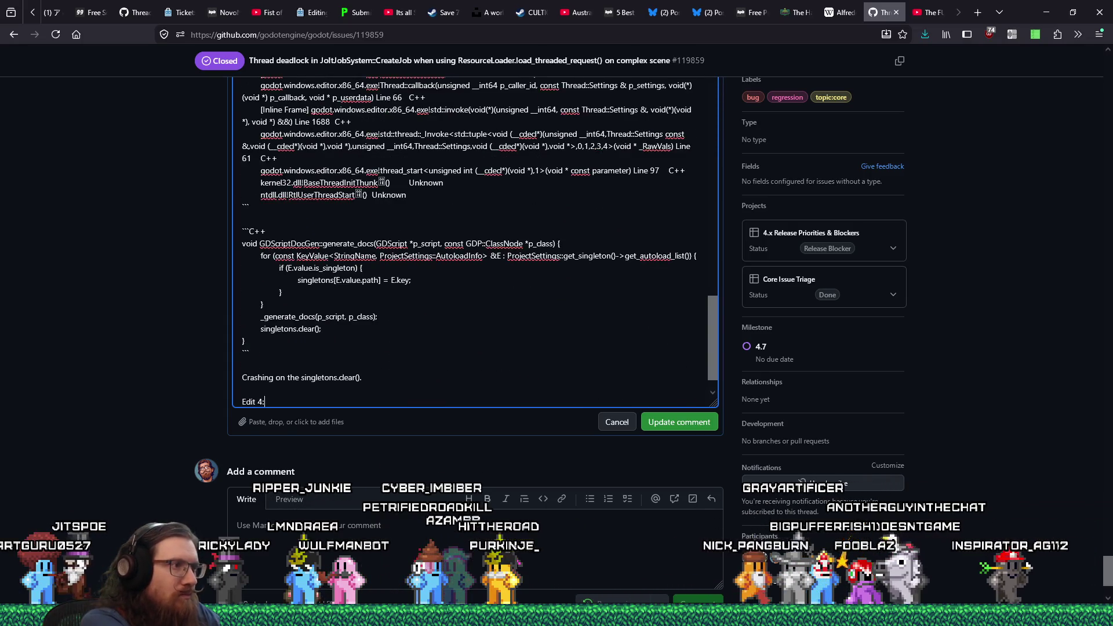
{"action": "type", "text": "gine crash:"}
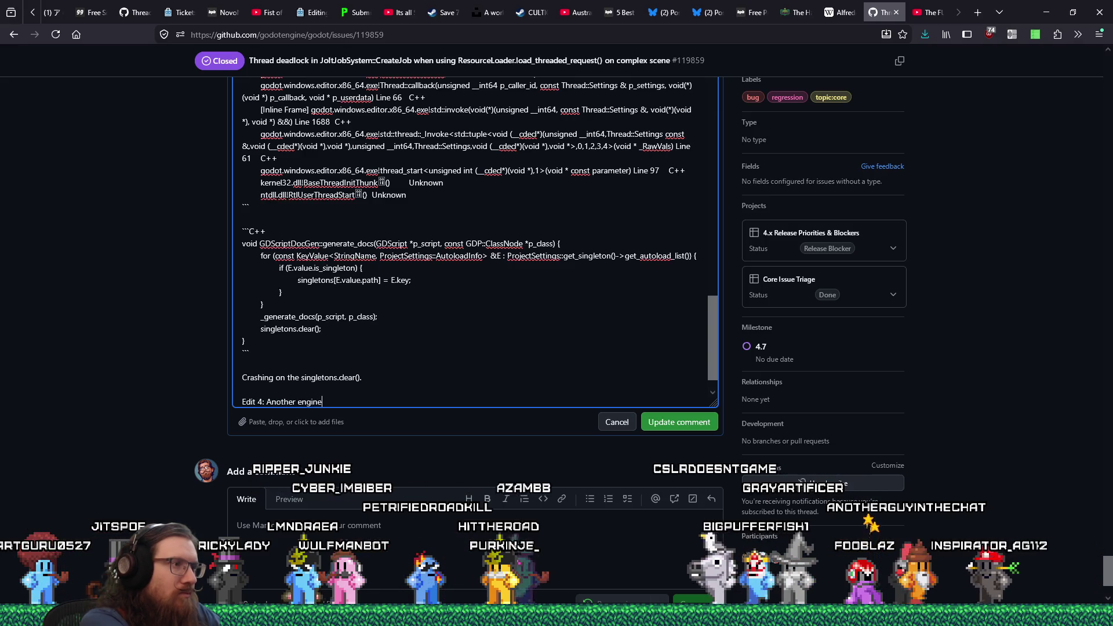
{"action": "key", "text": "Return"}
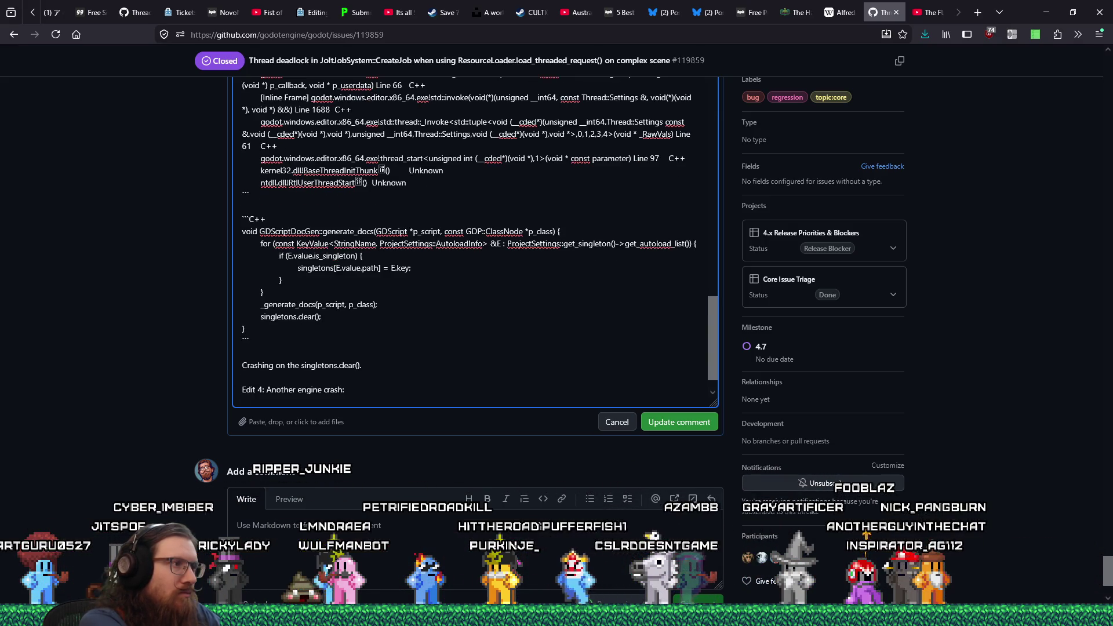
{"action": "key", "text": "ctrl+v"}
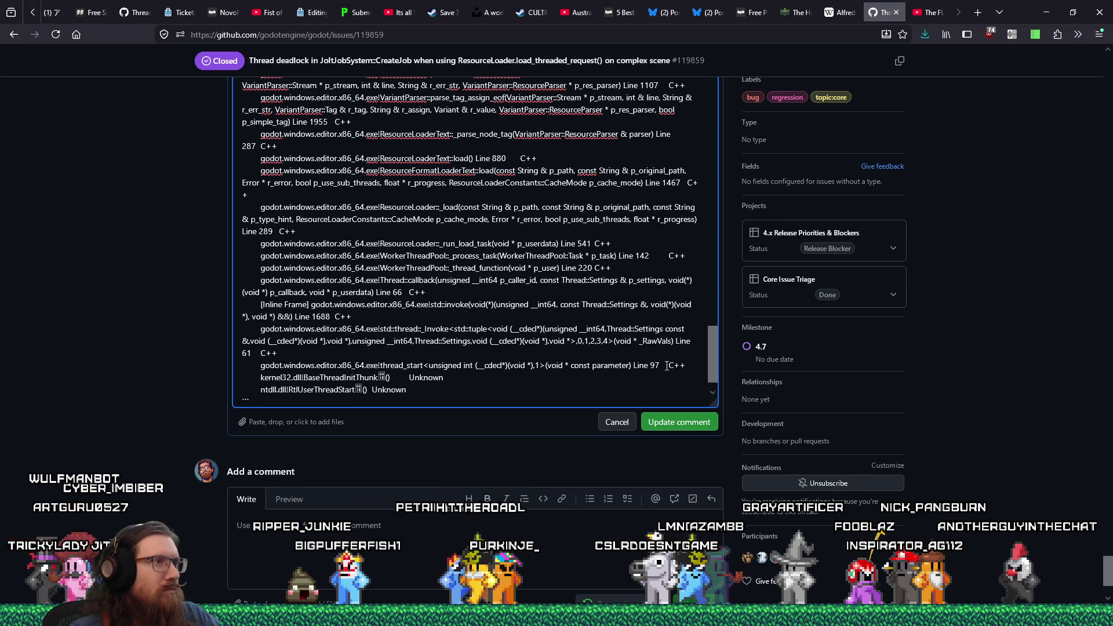
{"action": "key", "text": "alt+Tab"}
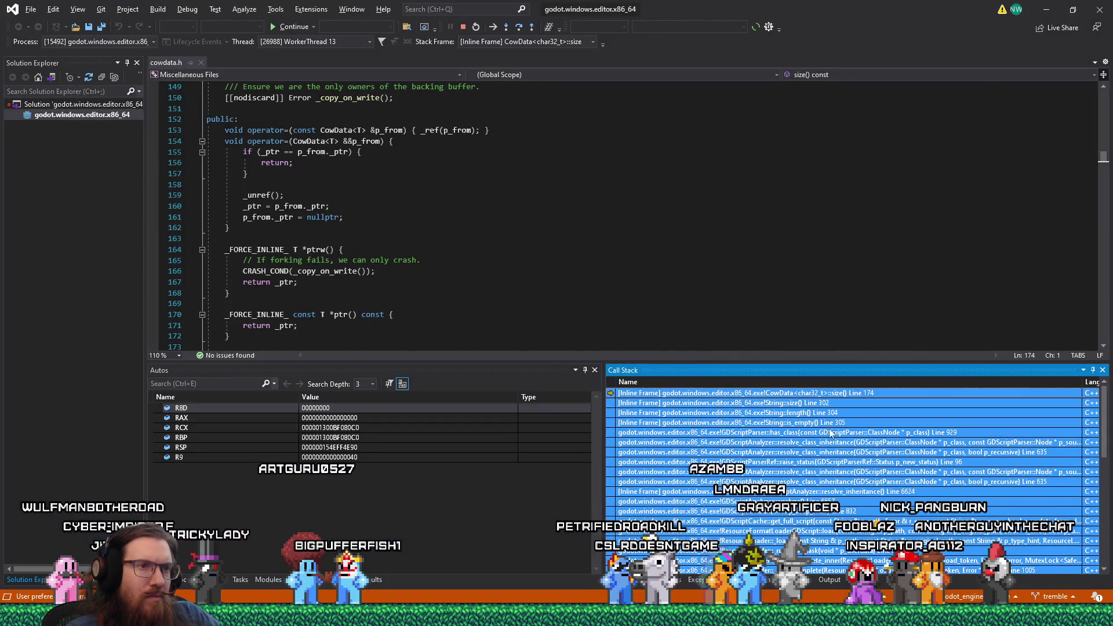
Open the has_class frame's source in gdscript_parser.cpp line 929, briefly checking the cowdata.h frame
{"action": "left_click", "coordinate": [842, 402]}
{"action": "left_click", "coordinate": [847, 433]}
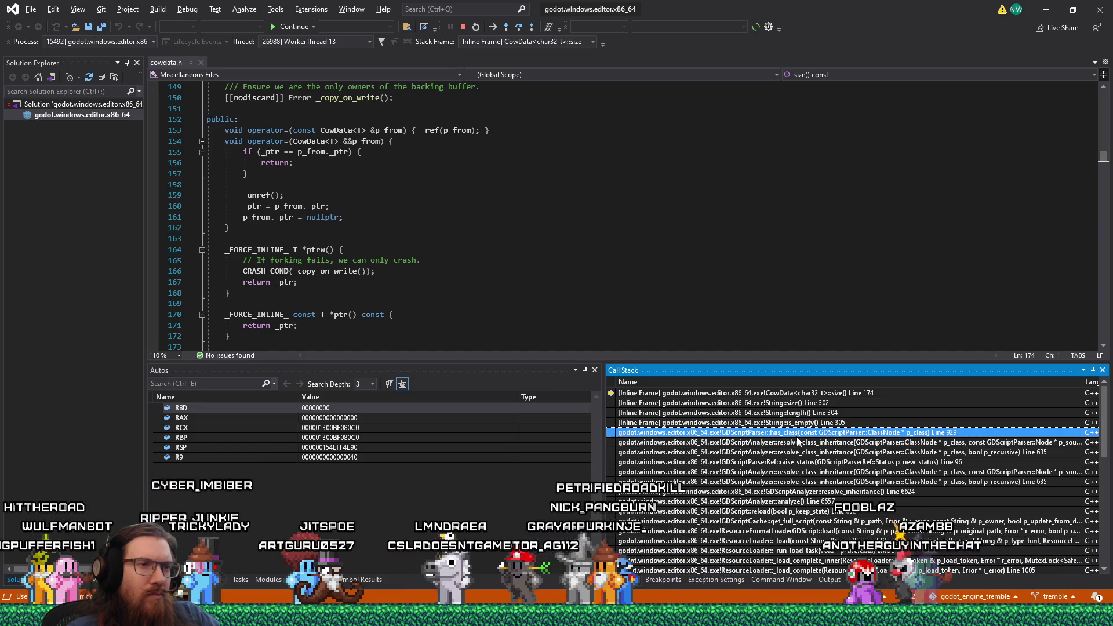
{"action": "double_click", "coordinate": [799, 432]}
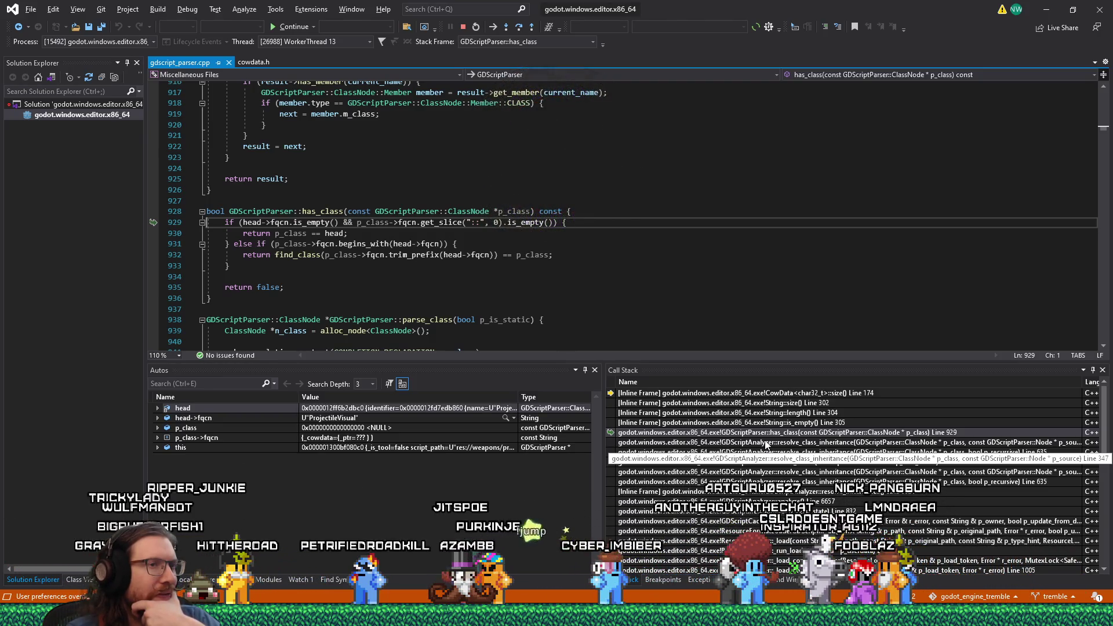
{"action": "double_click", "coordinate": [748, 396]}
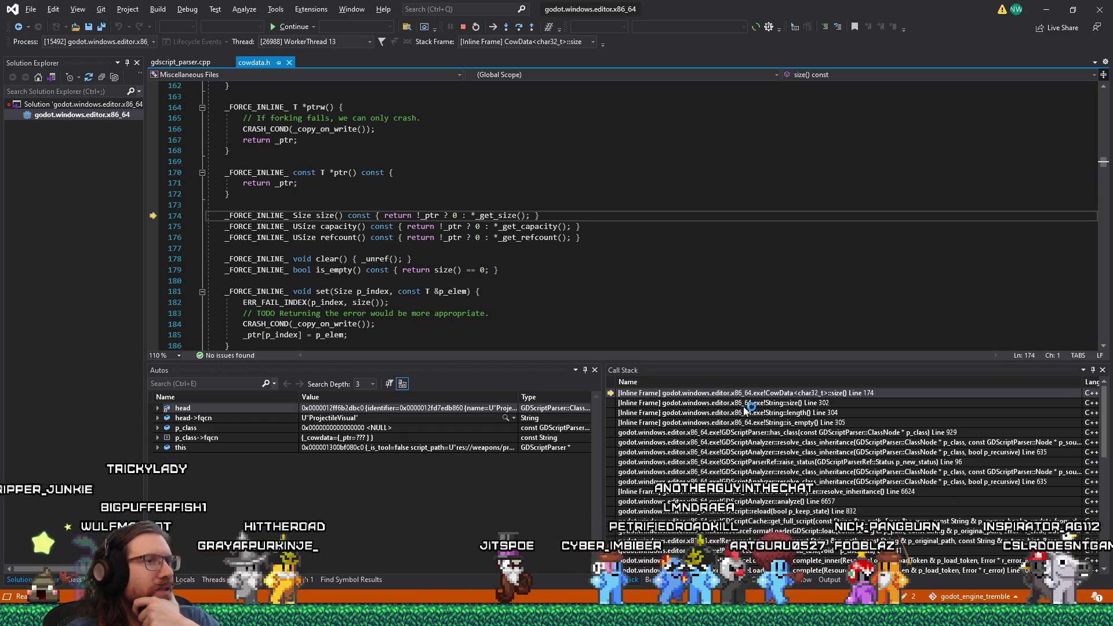
{"action": "double_click", "coordinate": [746, 434]}
{"action": "left_click", "coordinate": [512, 300]}
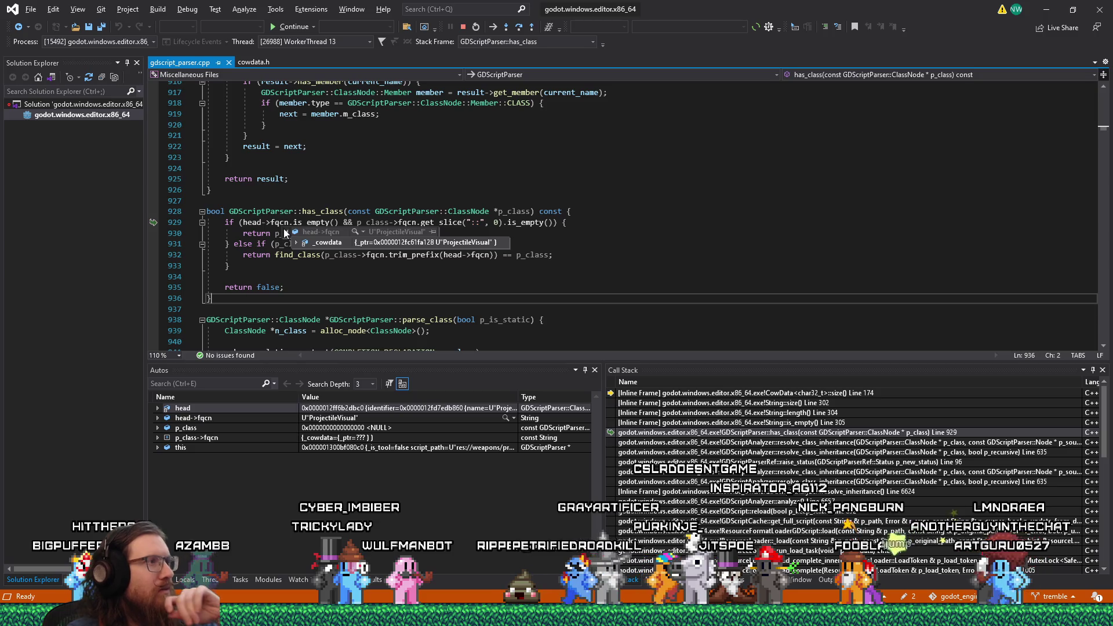
{"action": "left_click", "coordinate": [248, 255]}
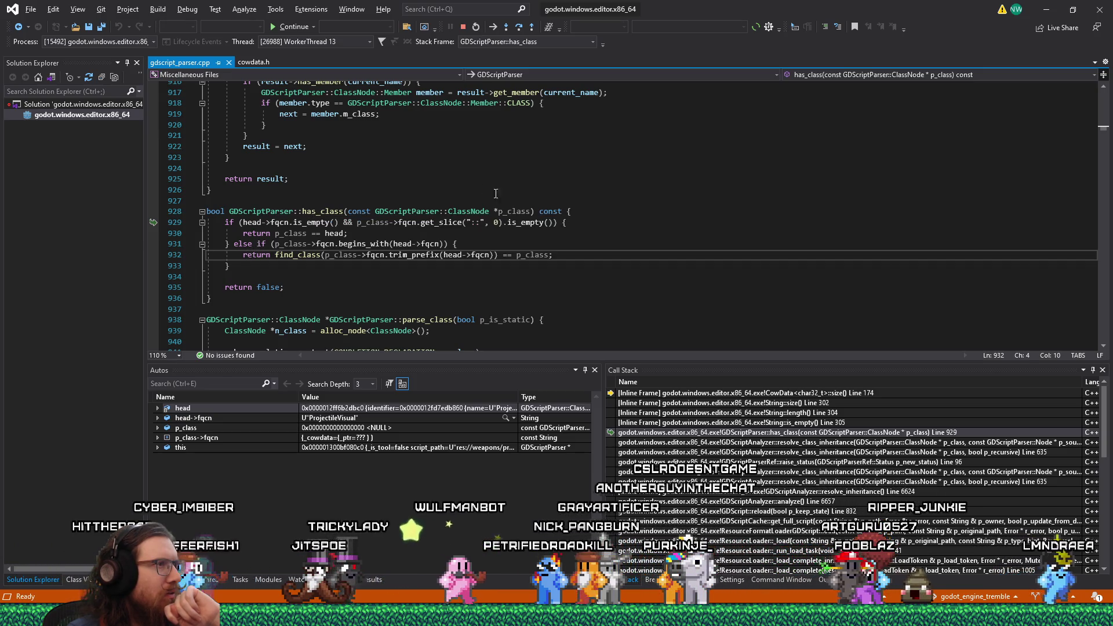
{"action": "mouse_move", "coordinate": [501, 214]}
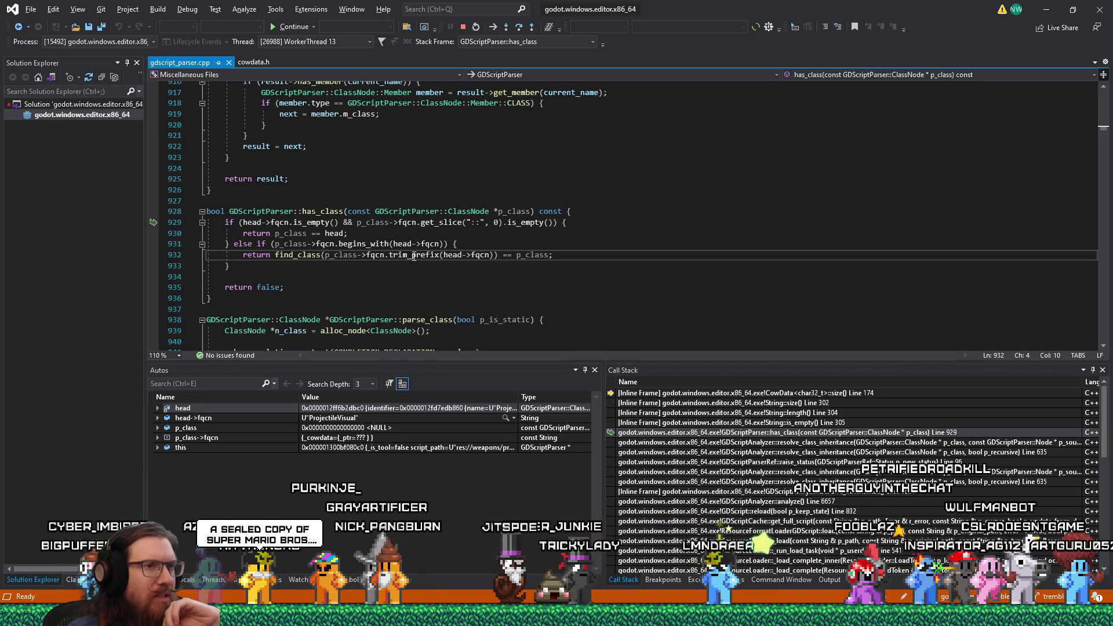
{"action": "mouse_move", "coordinate": [419, 223]}
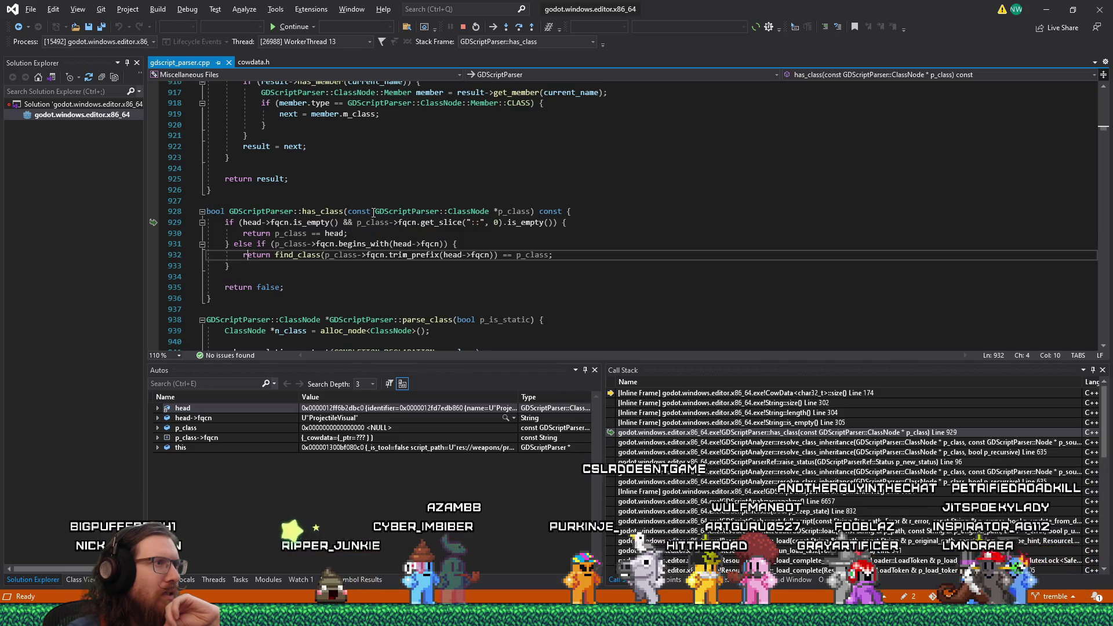
{"action": "mouse_move", "coordinate": [373, 222]}
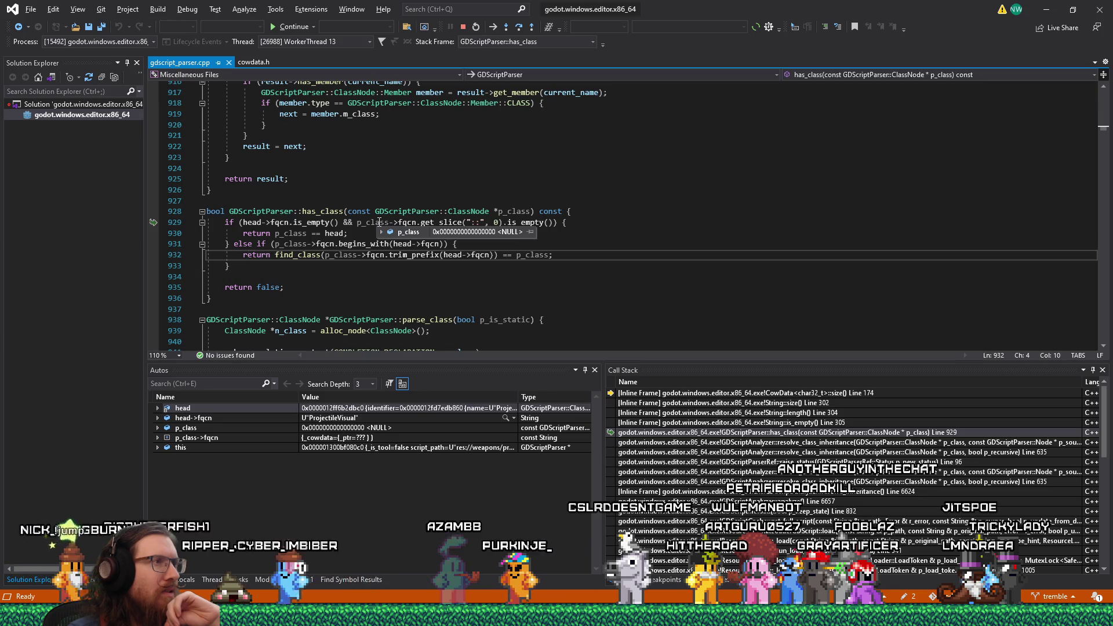
{"action": "left_click", "coordinate": [202, 219]}
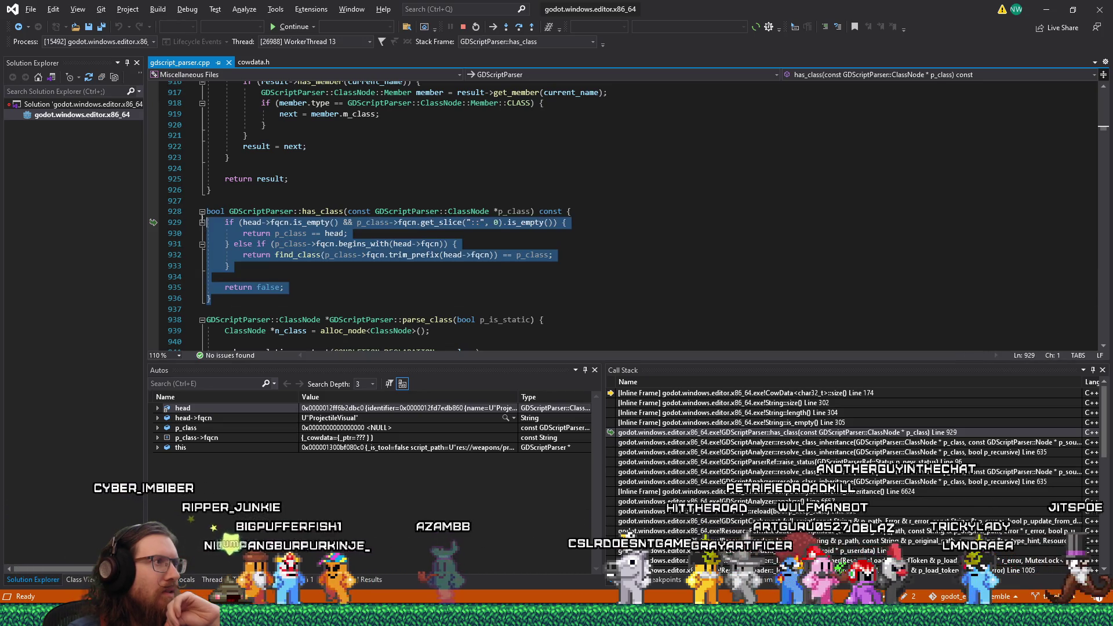
Copy the whole has_class function, including its signature, from gdscript_parser.cpp
{"action": "left_click", "coordinate": [202, 212]}
{"action": "right_click", "coordinate": [266, 229]}
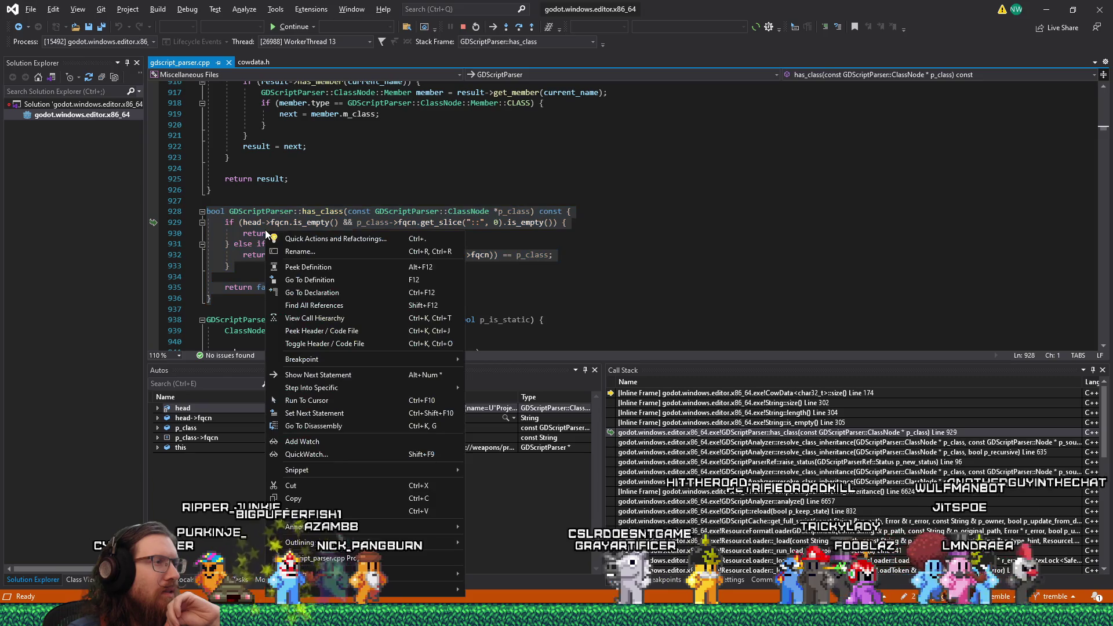
{"action": "left_click", "coordinate": [312, 497]}
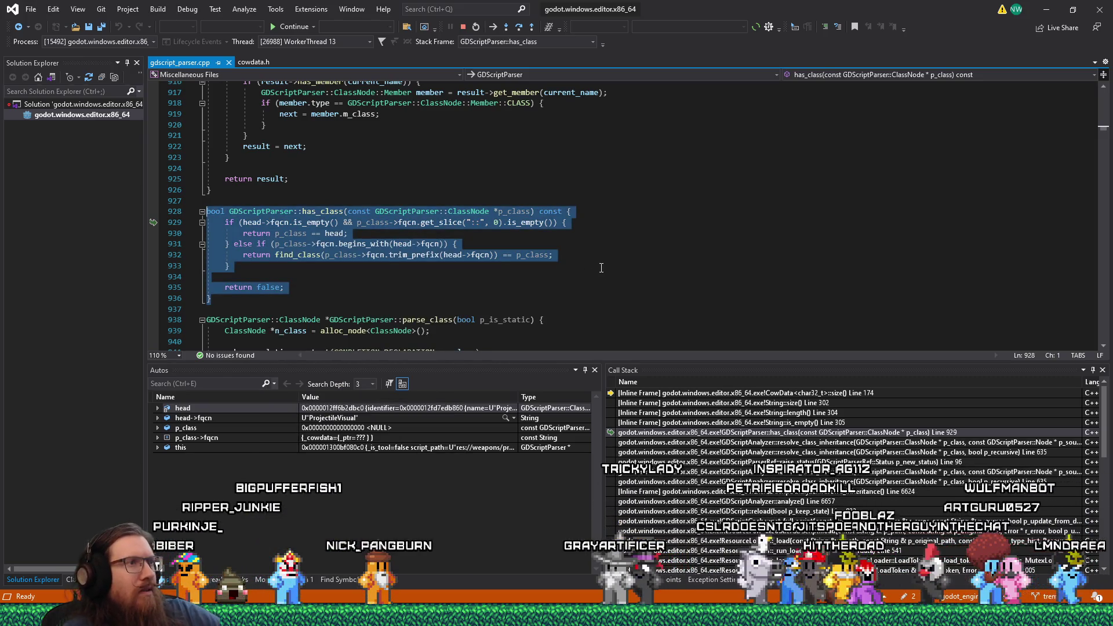
{"action": "key", "text": "alt+Tab"}
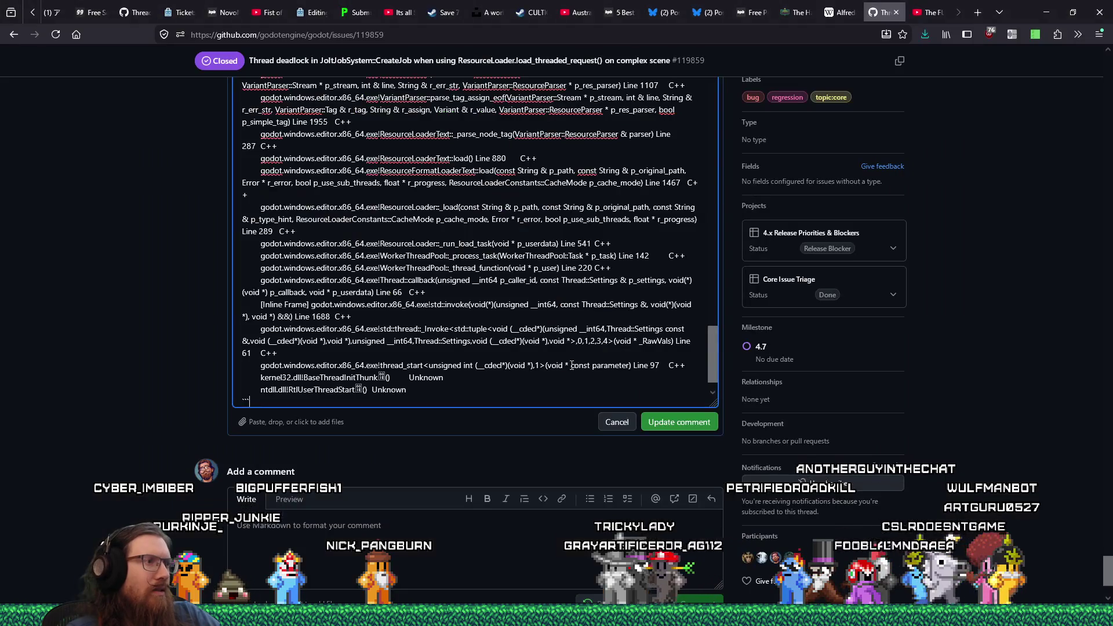
Add the has_class code as a C++ code block followed by 'p_class is NULL here.'
{"action": "key", "text": "Return"}
{"action": "key", "text": "Return"}
{"action": "key", "text": "Return"}
{"action": "type", "text": "`"}
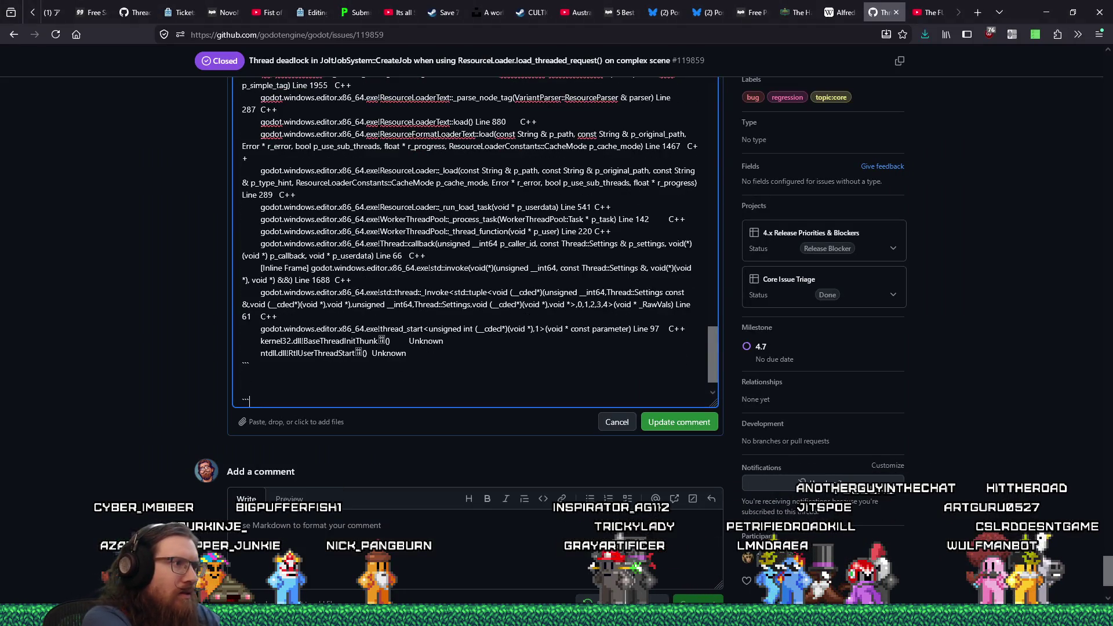
{"action": "type", "text": "C++"}
{"action": "key", "text": "Return"}
{"action": "type", "text": "bool GDScriptParser::has_class(const GDScriptParser::ClassNode *p_class) const { \tif (head->fqcn.is_empty() && p_class->fqcn.get_slice(\"::\", 0).is_empty()) { \t\treturn p_class == head; \t} else if (p_class->fqcn.begins_with(head->fqcn)) { \t\treturn find_class(p_class->fqcn.trim_prefix(head->fqcn)) == p_class; \t}  \treturn false; }"}
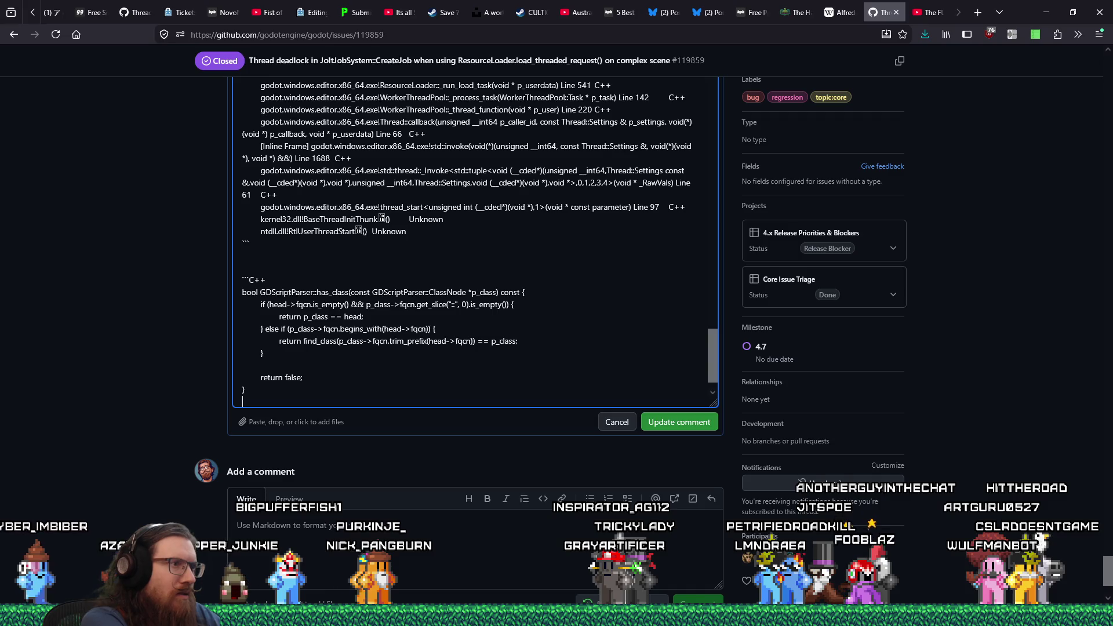
{"action": "key", "text": "Return"}
{"action": "key", "text": "Return"}
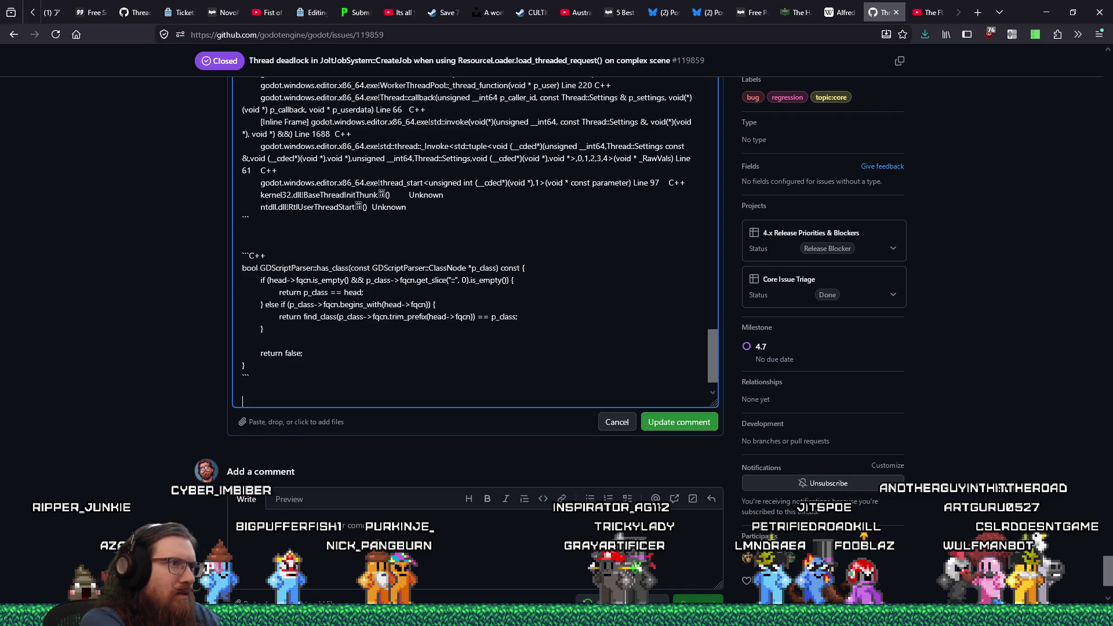
{"action": "type", "text": "p_clas is NULL here."}
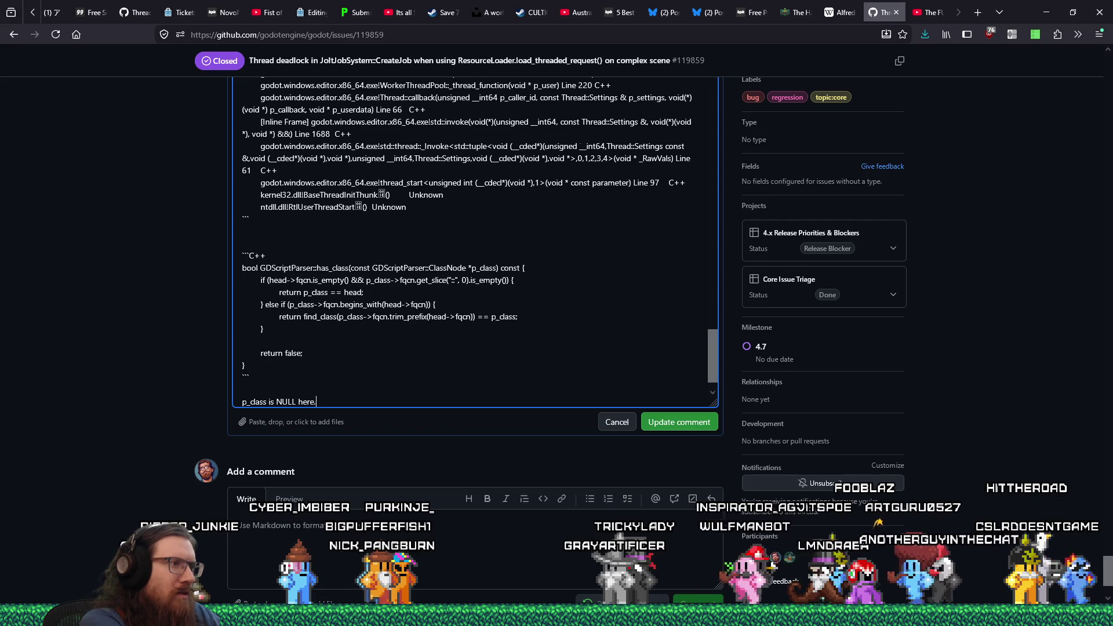
{"action": "key", "text": "Return"}
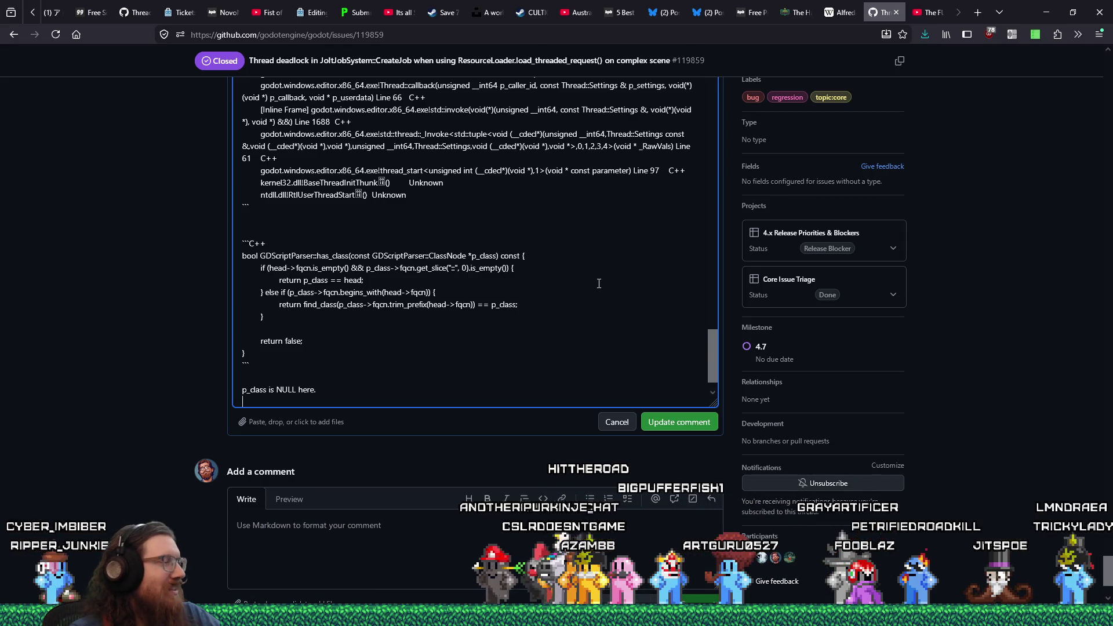
{"action": "key", "text": "alt+Tab"}
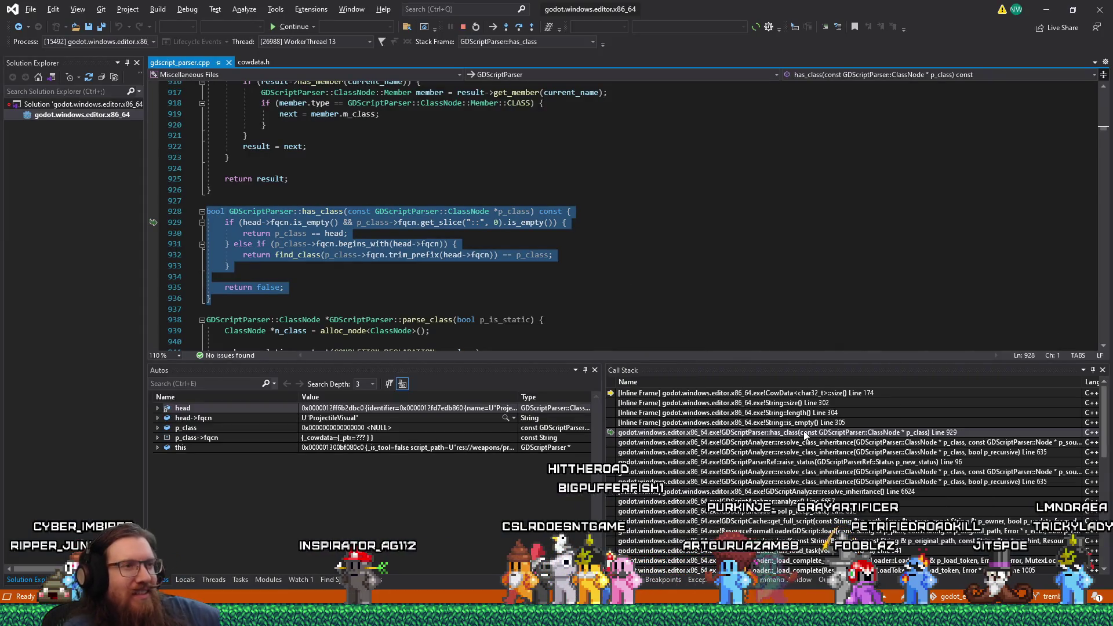
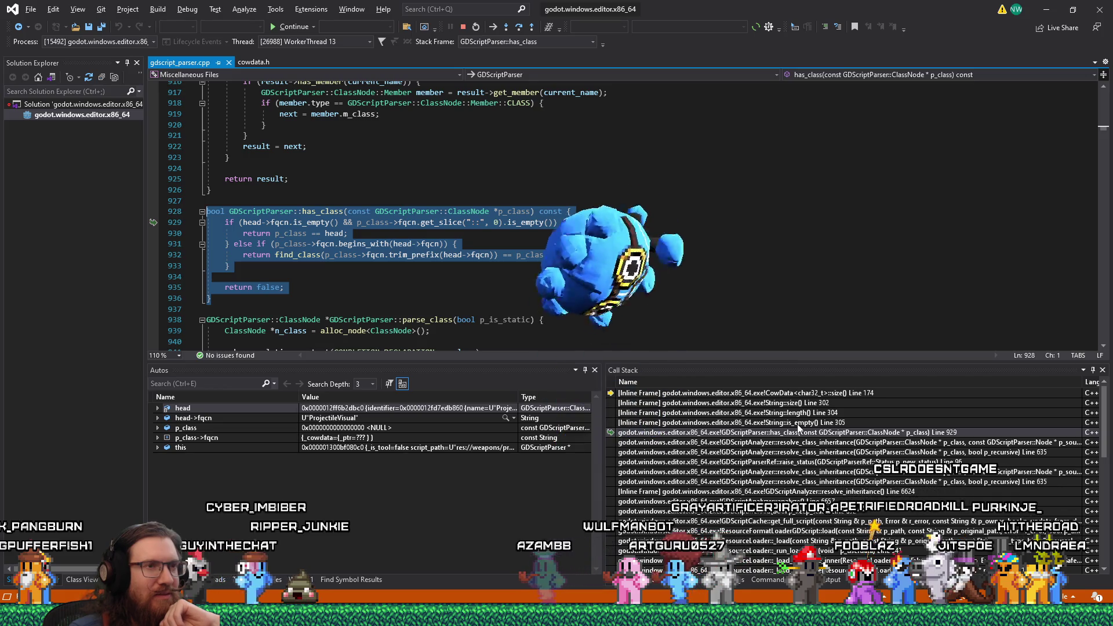
Follow the call stack from CowData::size to the has_class frame and its return p_class line
{"action": "double_click", "coordinate": [838, 395]}
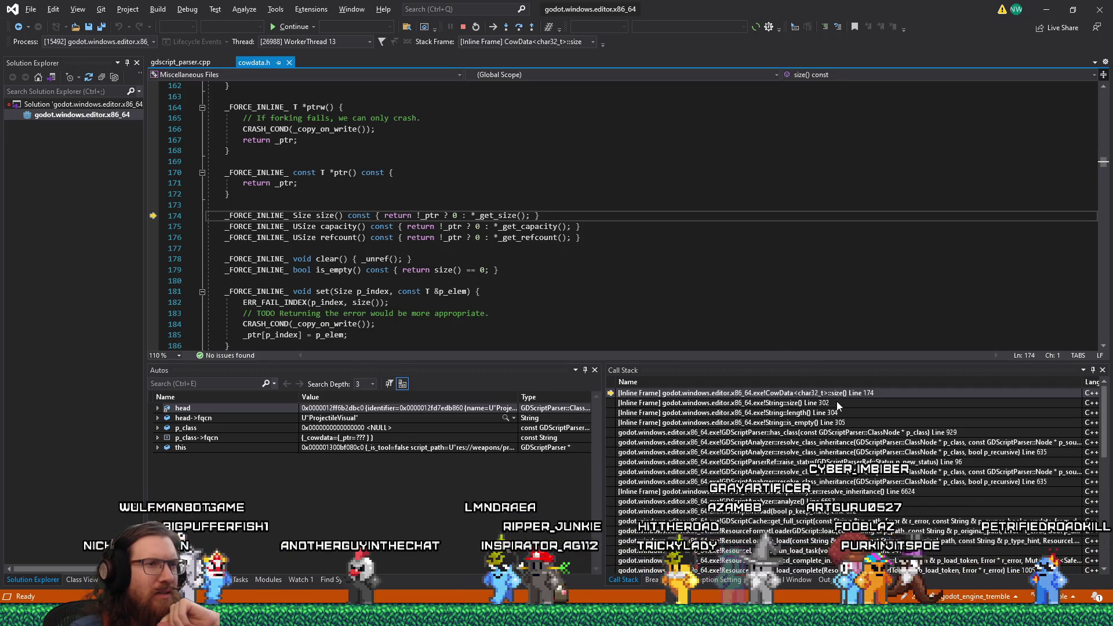
{"action": "double_click", "coordinate": [837, 432]}
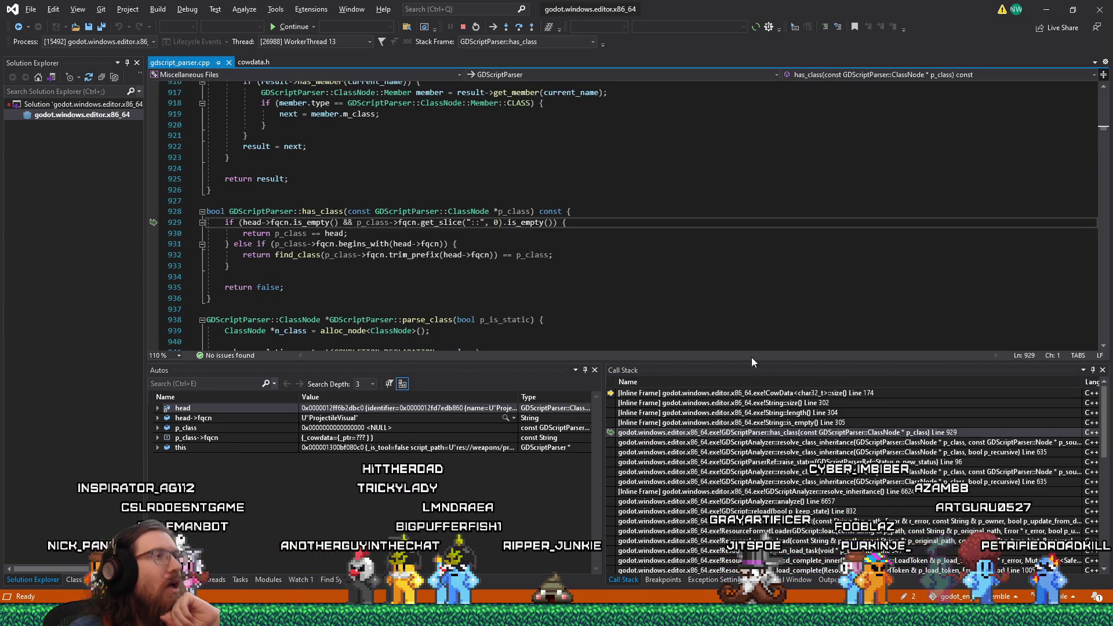
{"action": "mouse_move", "coordinate": [527, 212]}
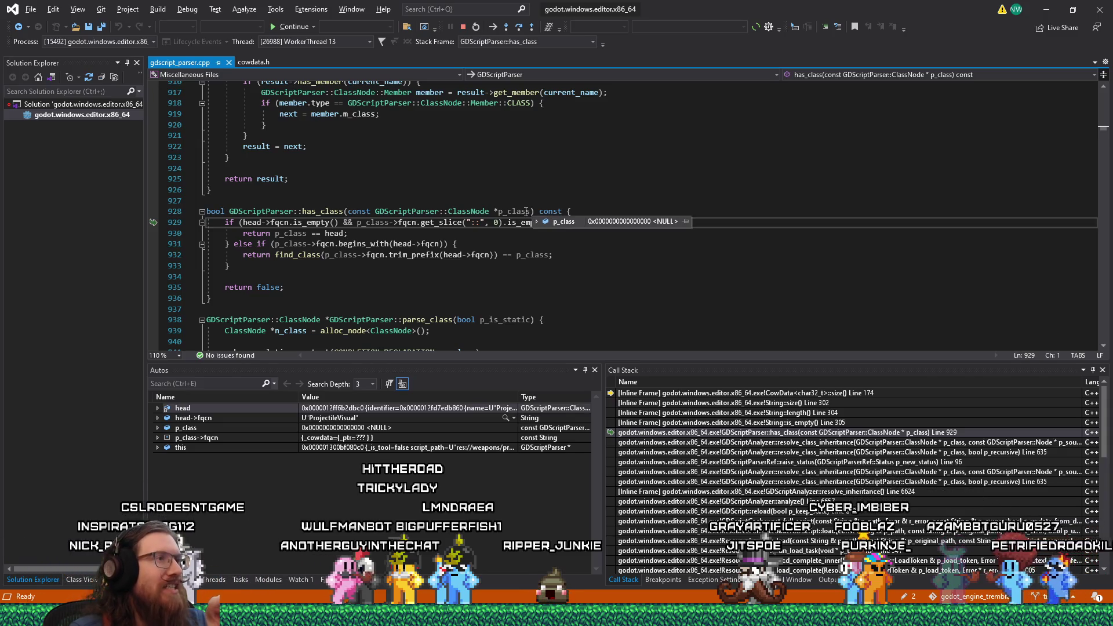
{"action": "mouse_move", "coordinate": [409, 222]}
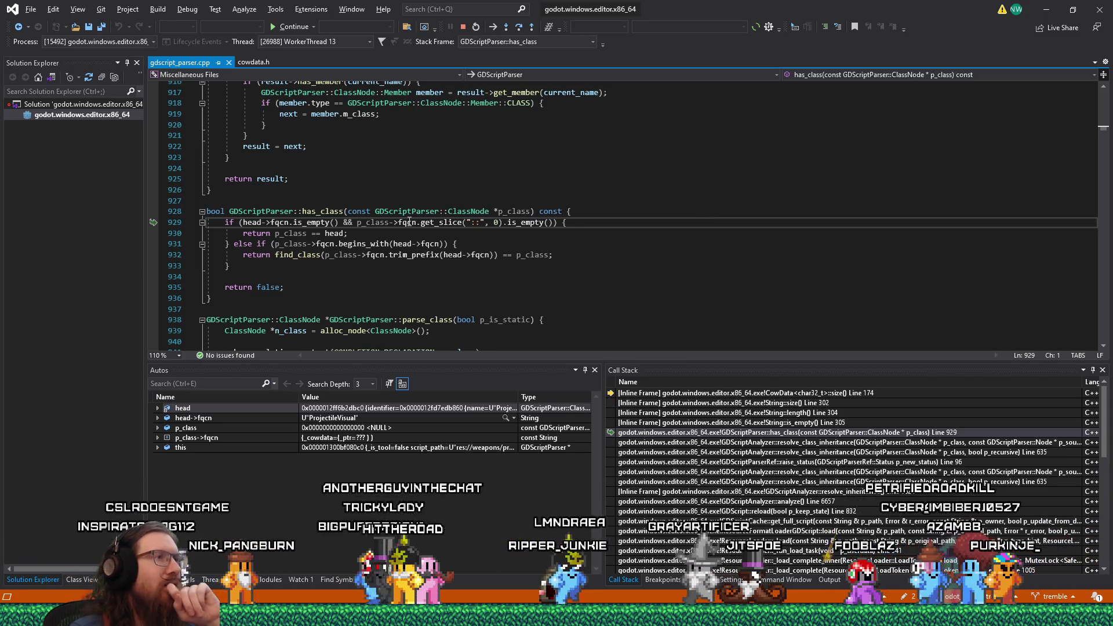
{"action": "left_click", "coordinate": [390, 232]}
Inspect head->fqcn and p_class in has_class, confirming p_class is NULL, then return to the browser
{"action": "left_click", "coordinate": [279, 222]}
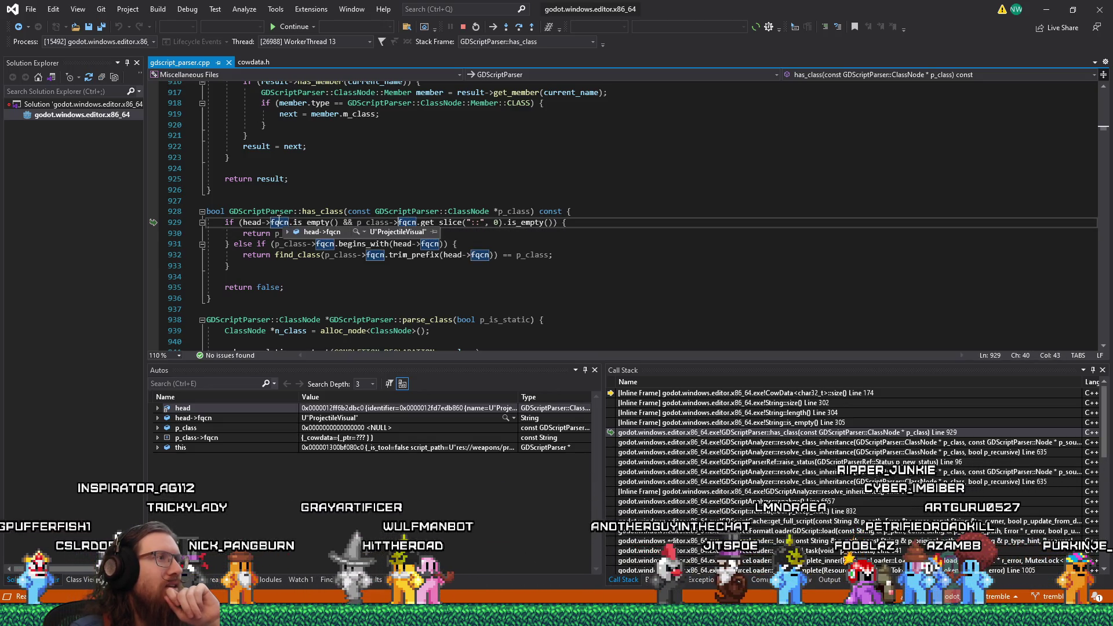
{"action": "left_click", "coordinate": [278, 234]}
{"action": "left_click", "coordinate": [414, 224]}
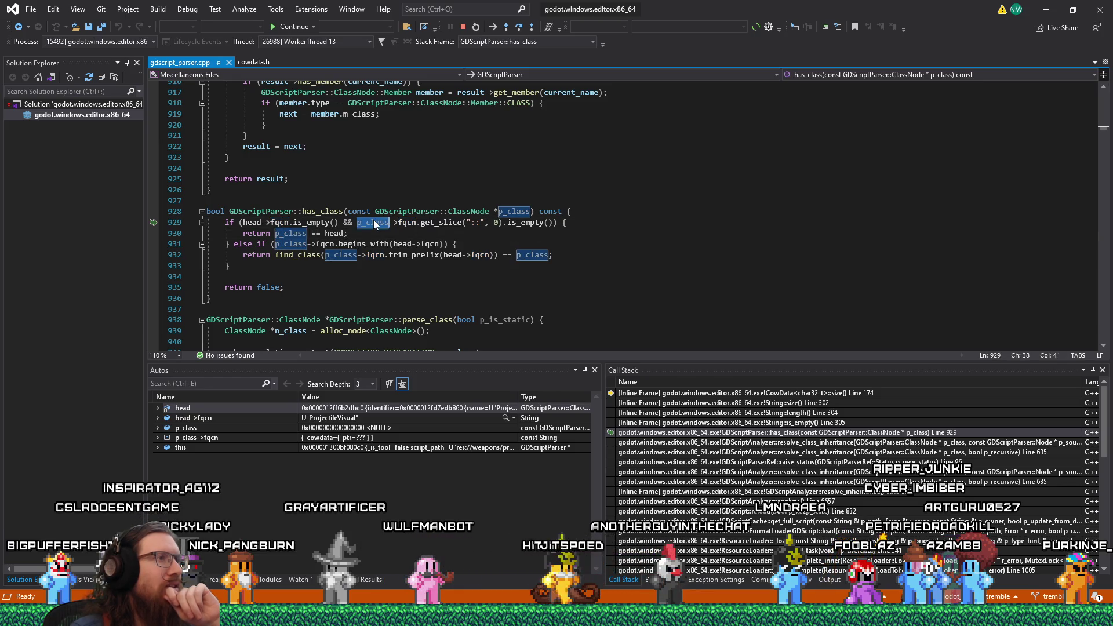
{"action": "left_click", "coordinate": [631, 244]}
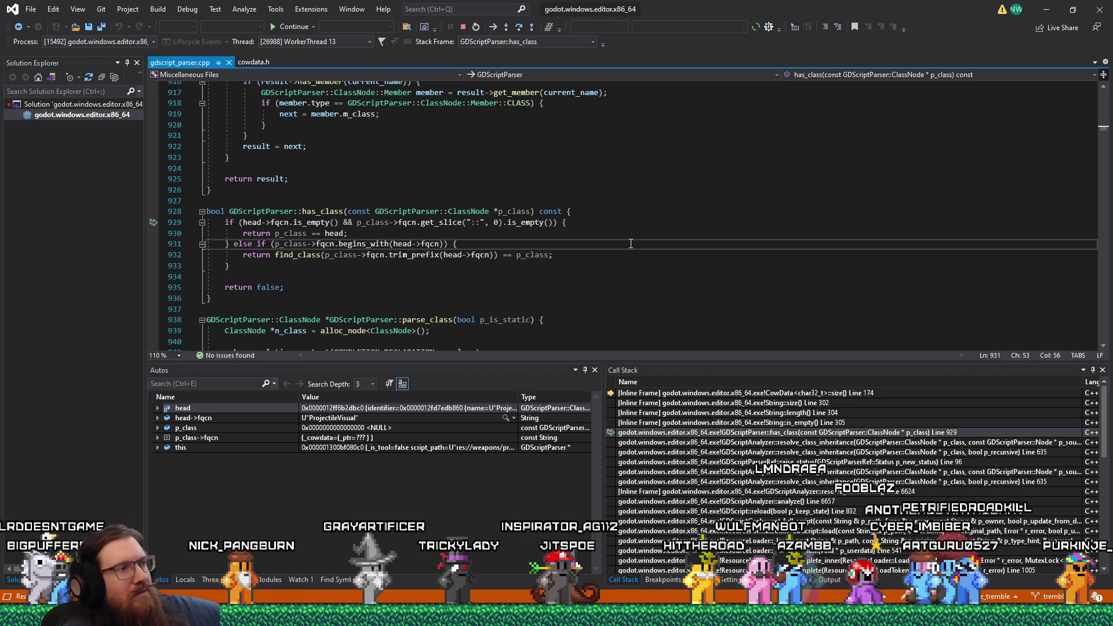
{"action": "key", "text": "alt+Tab"}
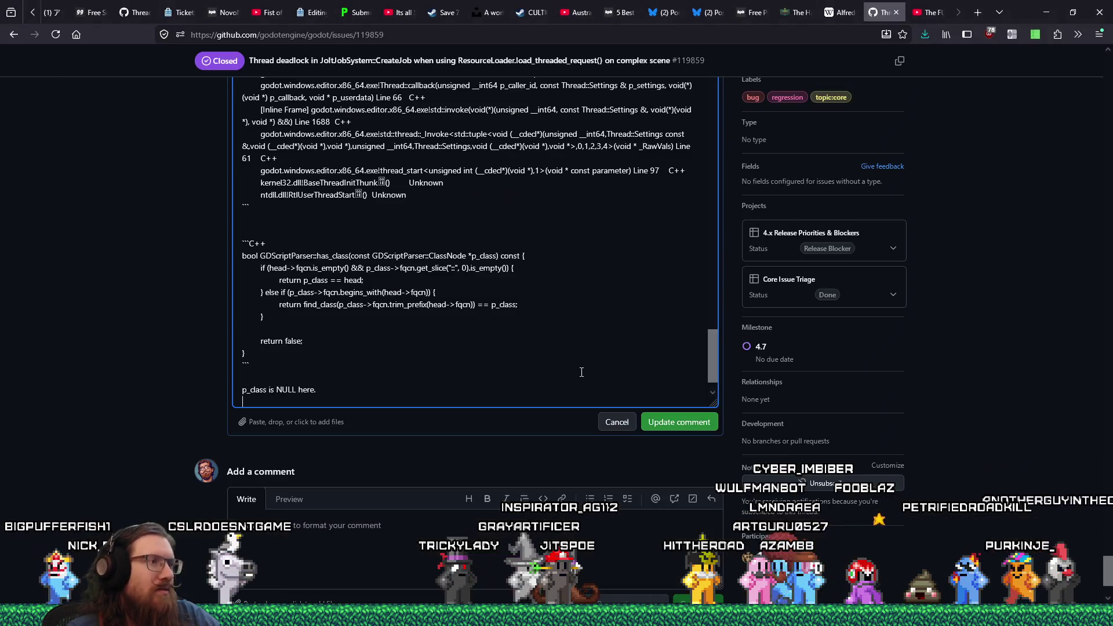
Save the issue comment quoting has_class with 'p_class is NULL here' and review the issue's stack traces
{"action": "left_click", "coordinate": [690, 426]}
{"action": "scroll", "coordinate": [577, 343], "scroll_direction": "down", "scroll_amount": 10}
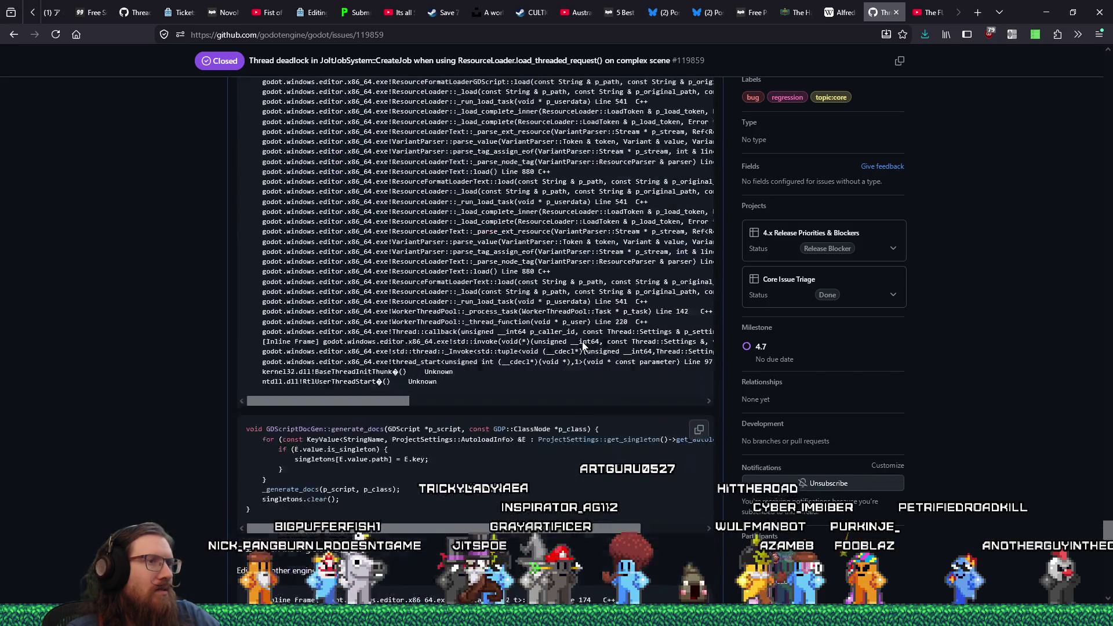
{"action": "scroll", "coordinate": [583, 347], "scroll_direction": "down", "scroll_amount": 5}
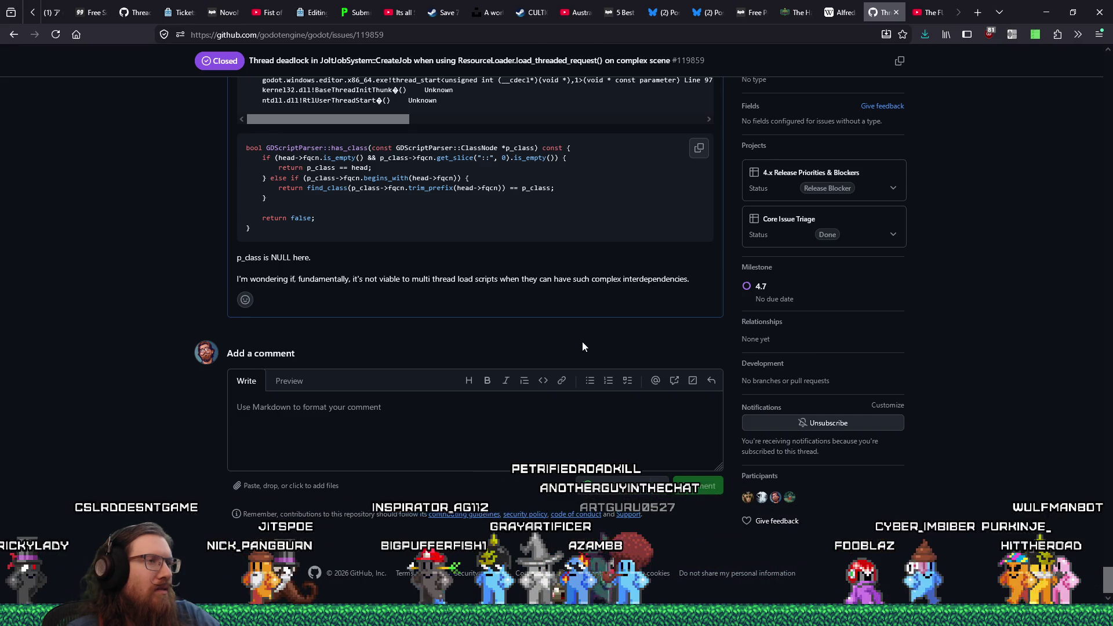
{"action": "scroll", "coordinate": [583, 346], "scroll_direction": "up", "scroll_amount": 10}
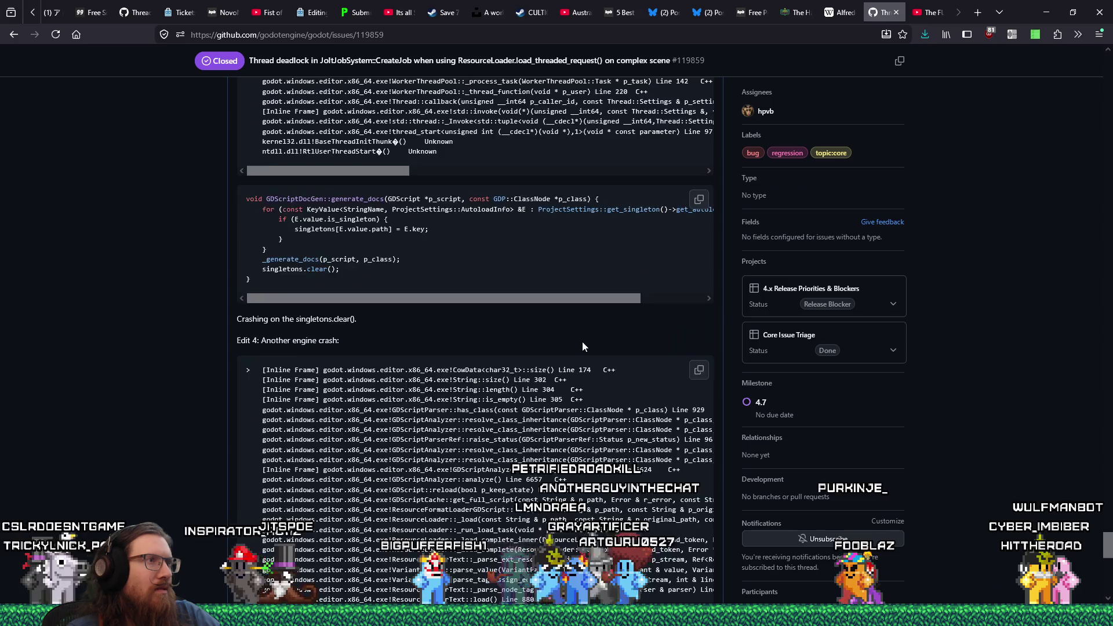
{"action": "scroll", "coordinate": [582, 342], "scroll_direction": "up", "scroll_amount": 2}
{"action": "scroll", "coordinate": [582, 342], "scroll_direction": "down", "scroll_amount": 4}
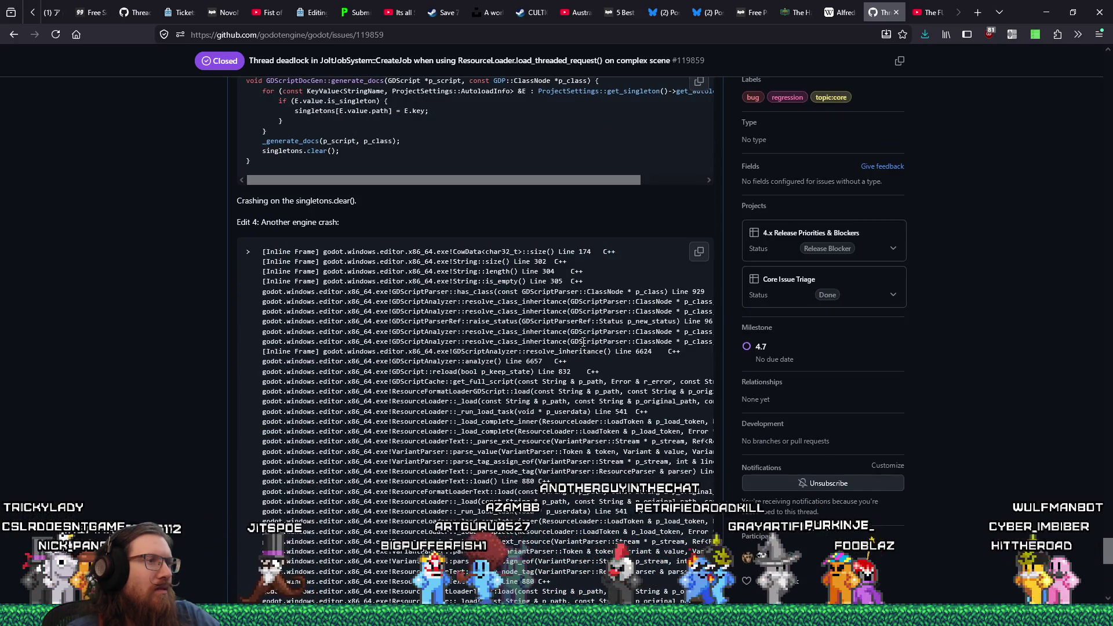
{"action": "key", "text": "alt+Tab"}
{"action": "key", "text": "alt+Tab"}
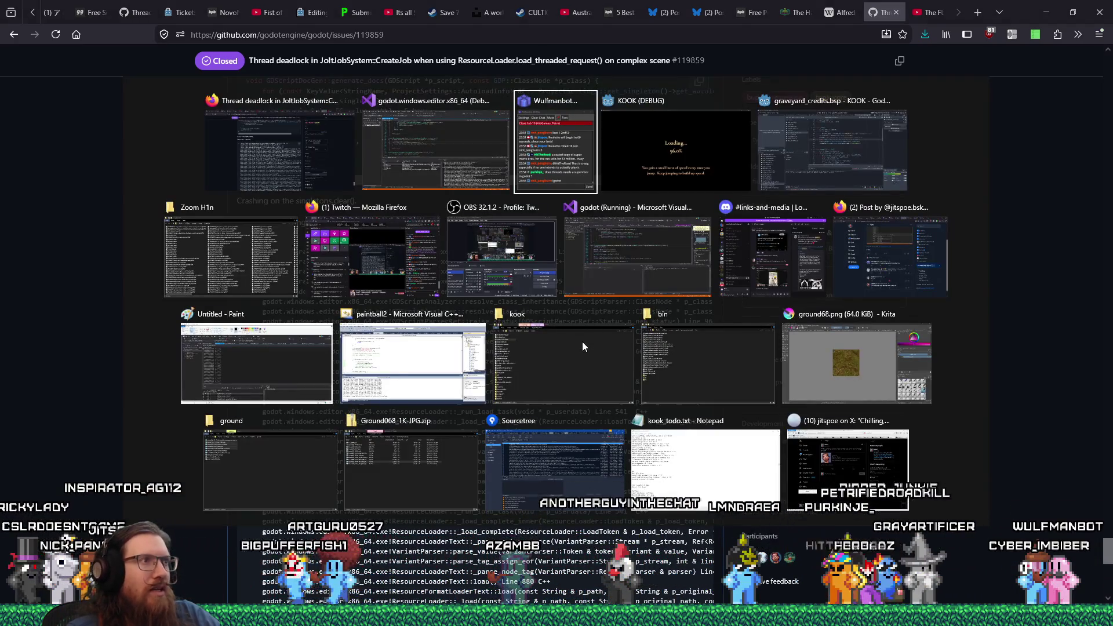
Stop the running project from the Godot editor's top-right toolbar
{"action": "key", "text": "alt+Tab"}
{"action": "key", "text": "alt+Tab"}
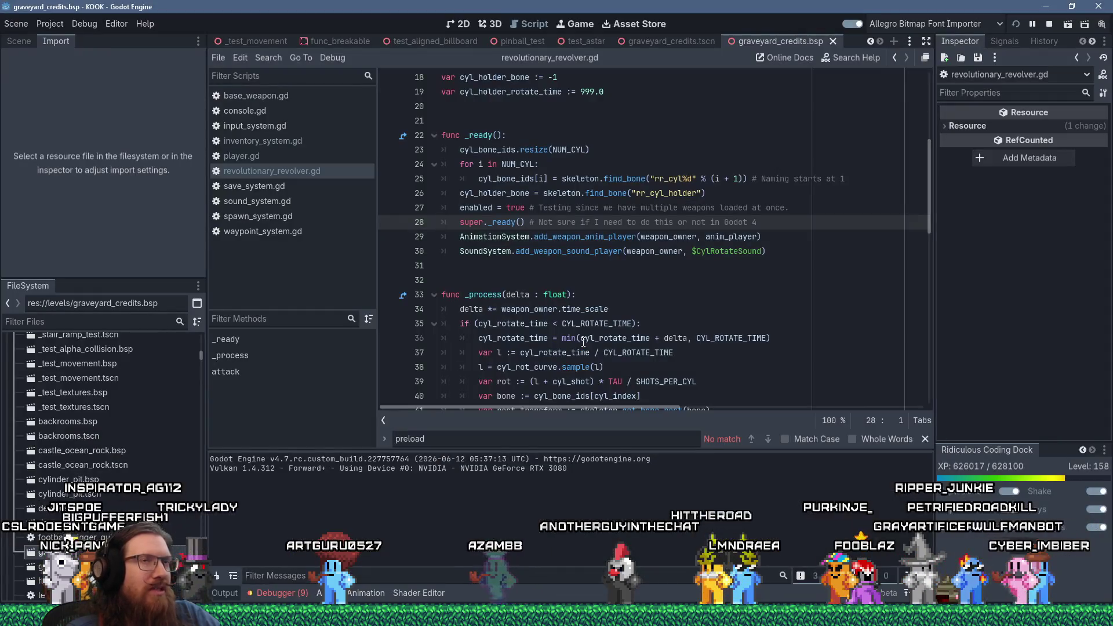
{"action": "left_click", "coordinate": [1050, 24]}
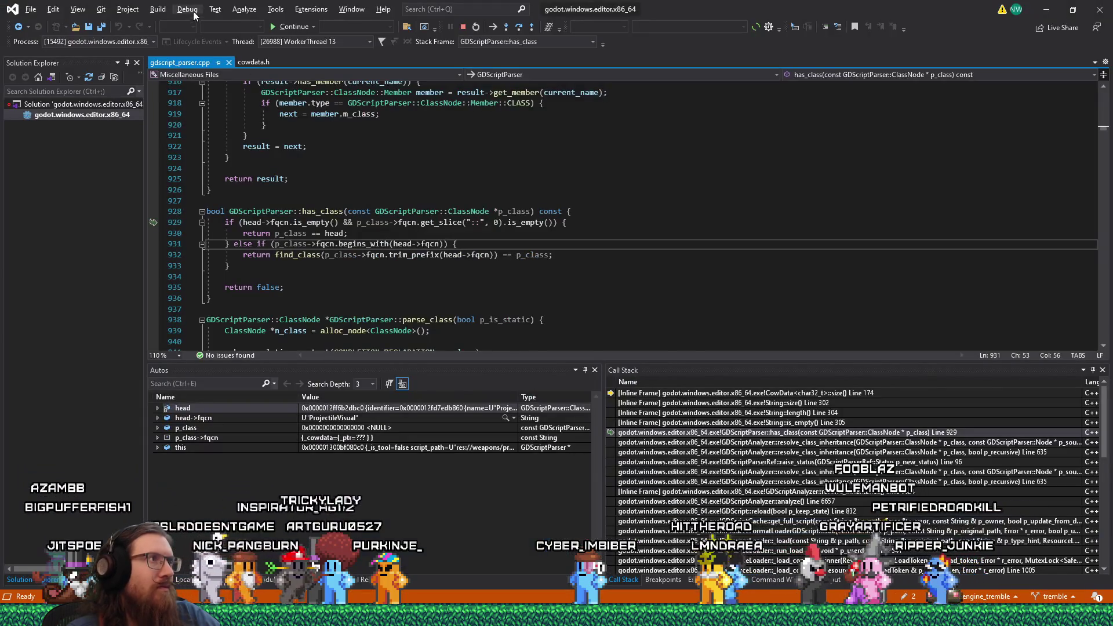
{"action": "left_click", "coordinate": [188, 9]}
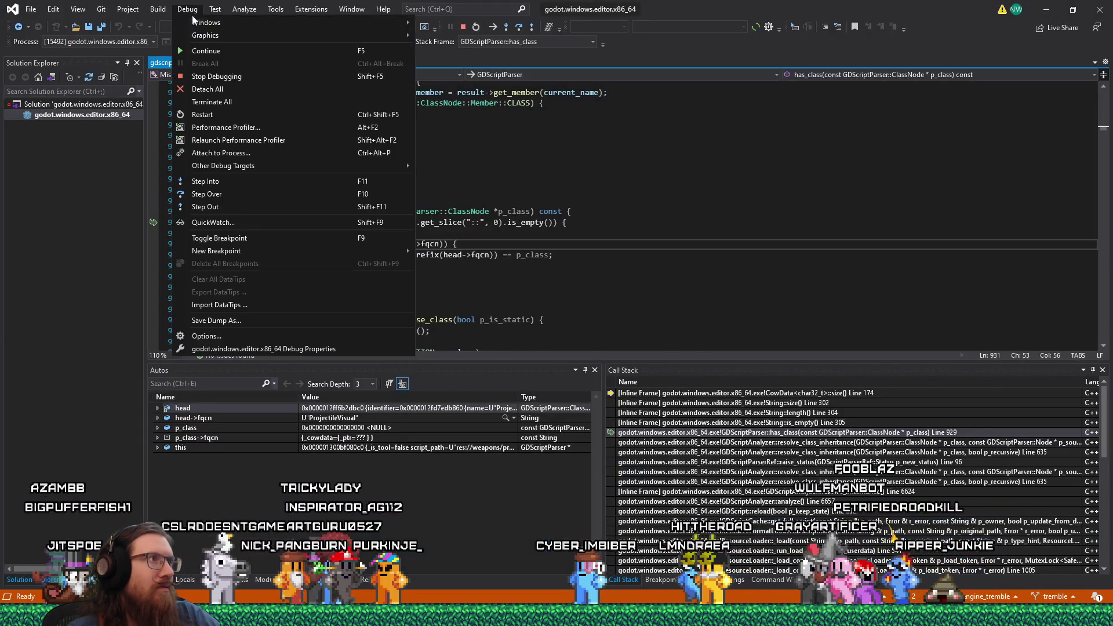
End debugging, close the Godot solution in Visual Studio, and bring up Sourcetree's KOOK repository history
{"action": "left_click", "coordinate": [217, 76]}
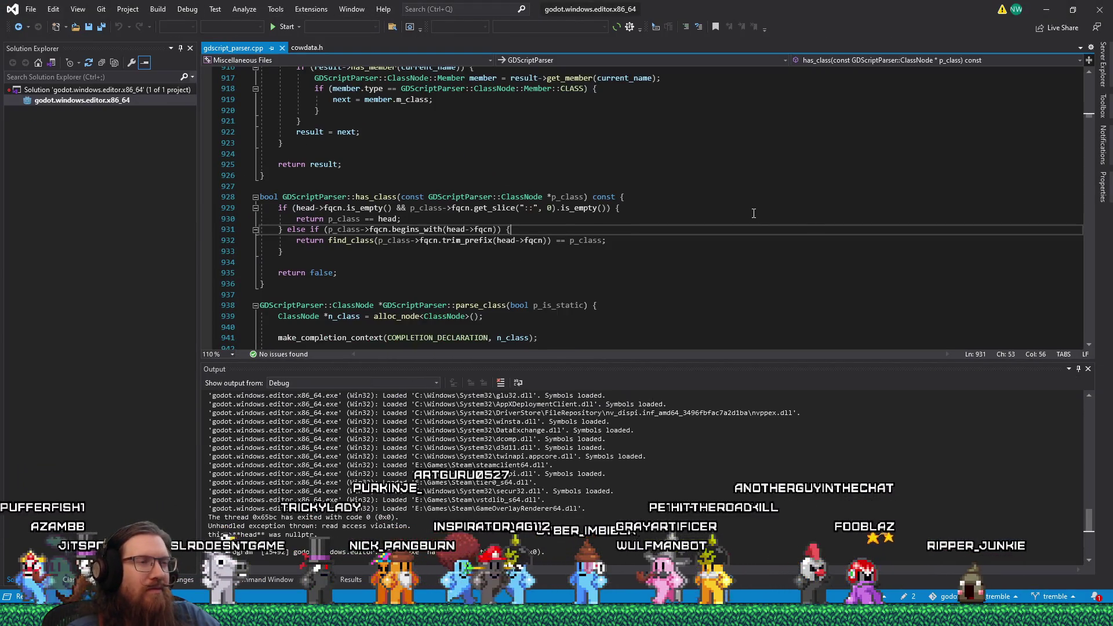
{"action": "left_click", "coordinate": [903, 340]}
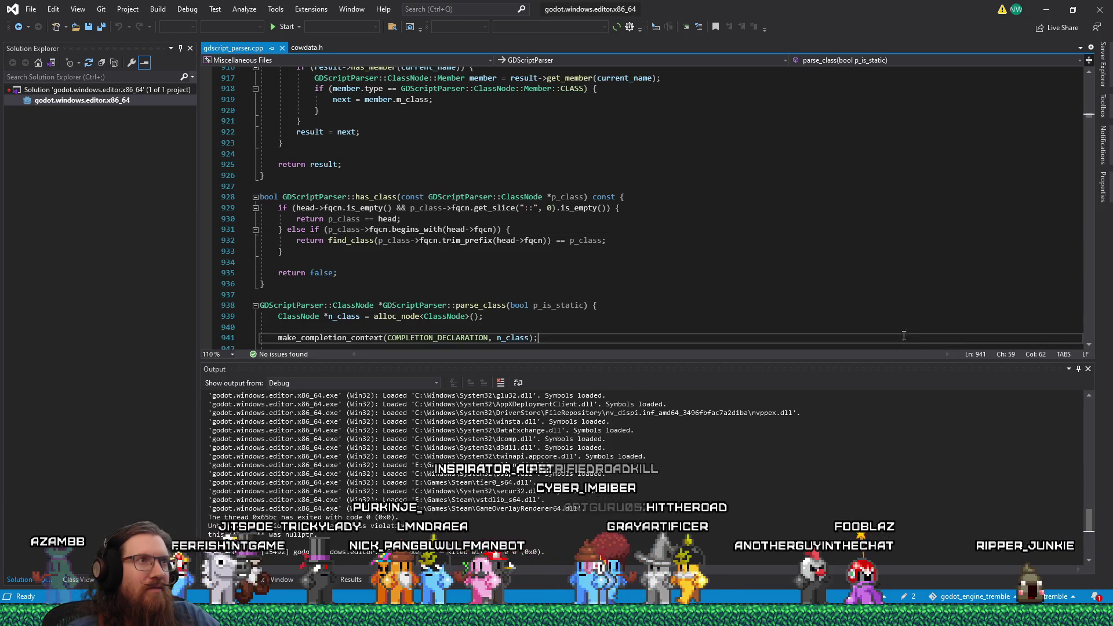
{"action": "key", "text": "alt+Tab"}
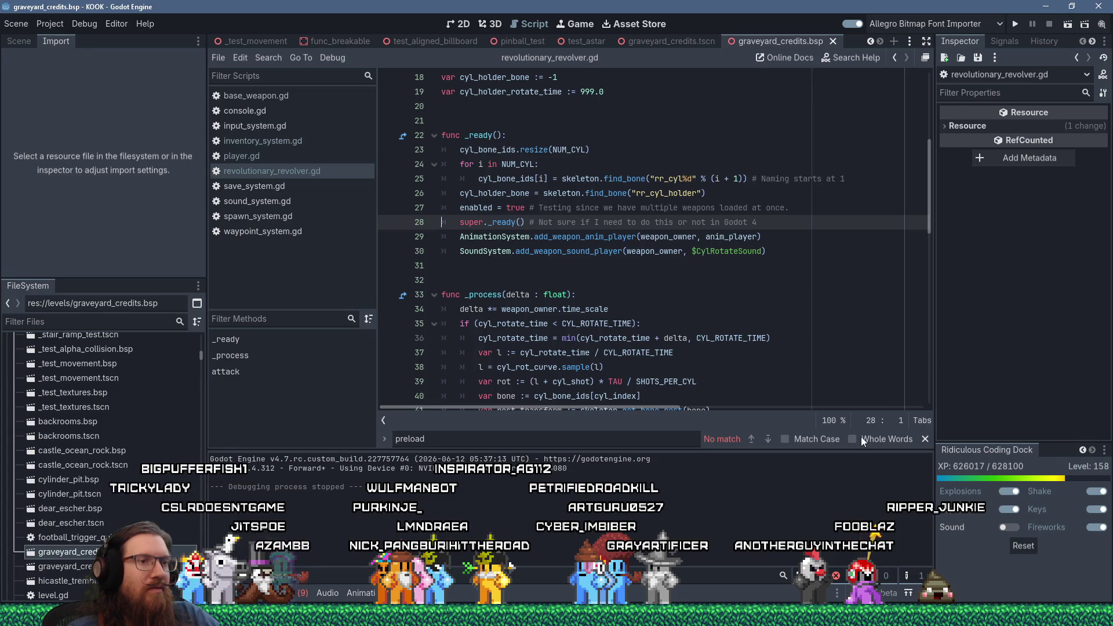
{"action": "mouse_move", "coordinate": [729, 596]}
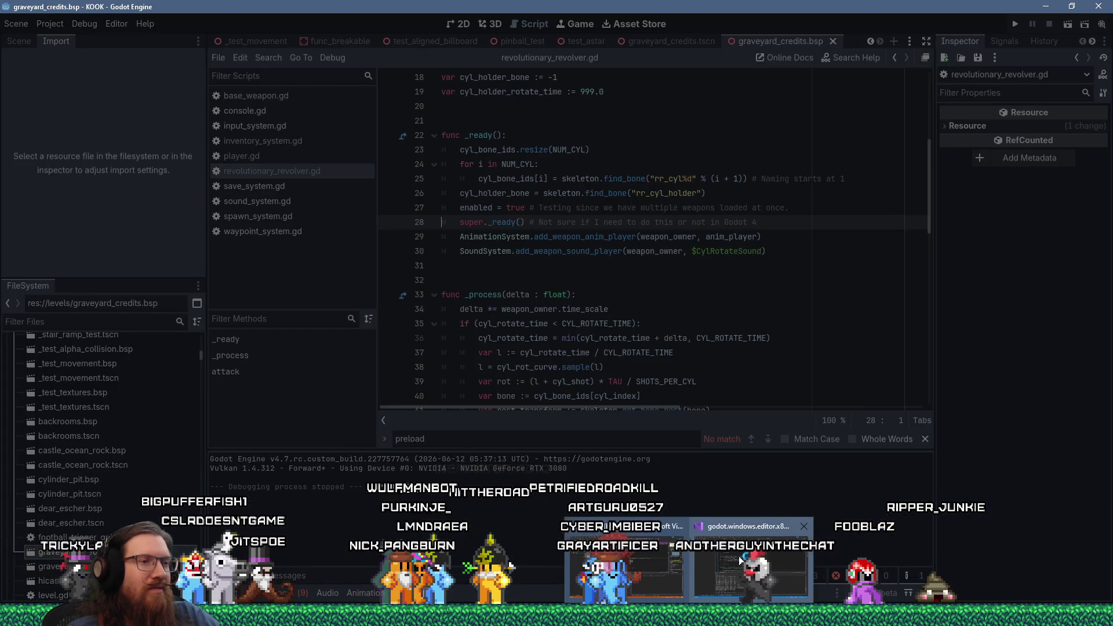
{"action": "left_click", "coordinate": [738, 555]}
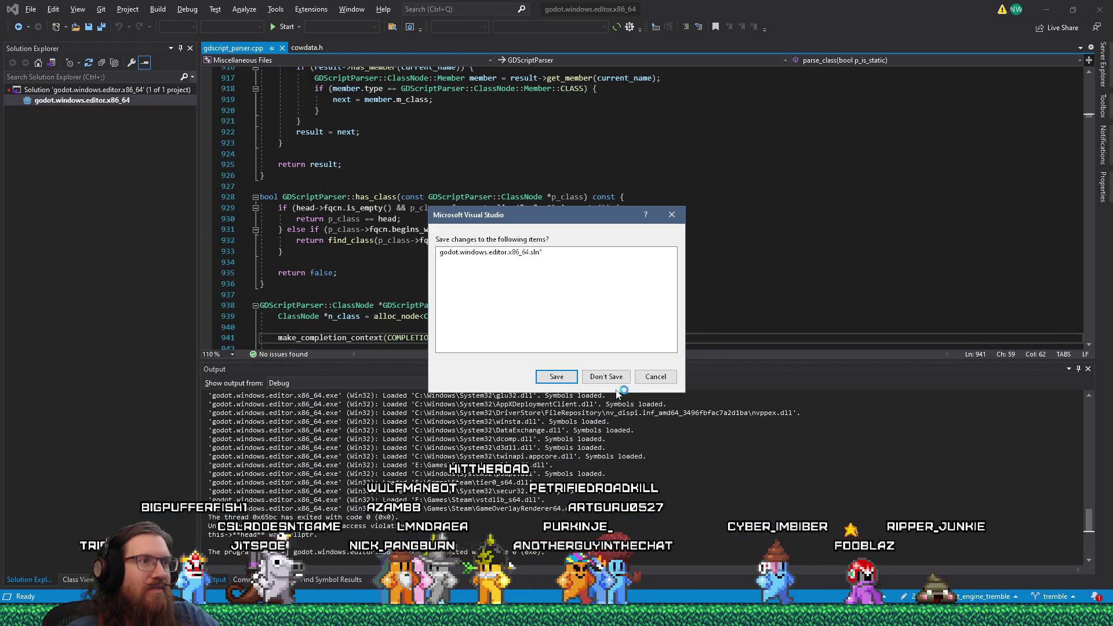
{"action": "key", "text": "Return"}
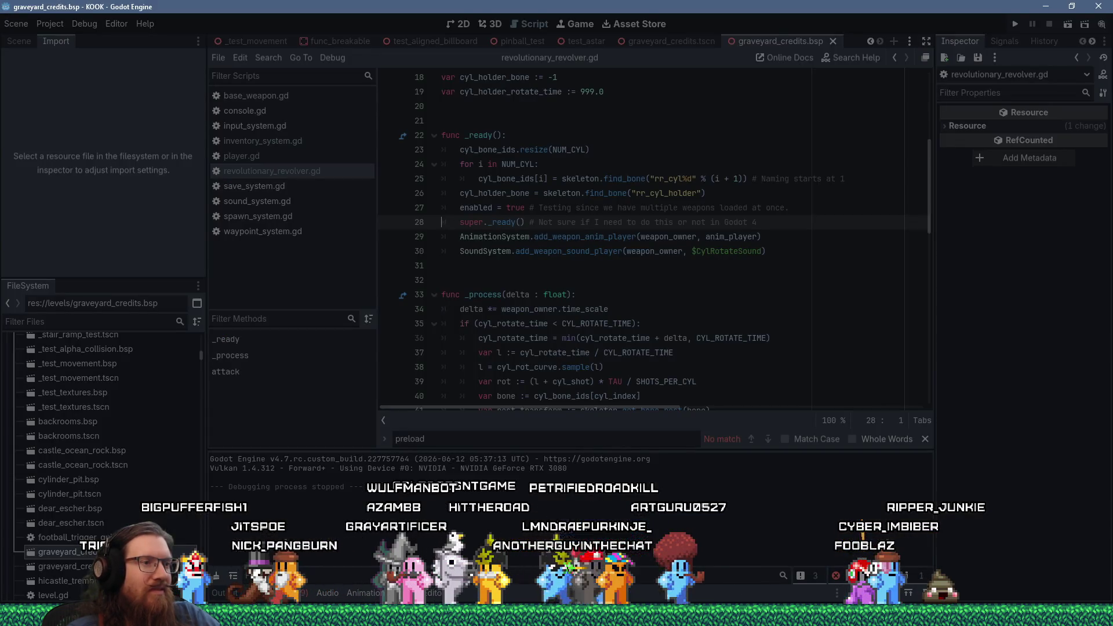
{"action": "key", "text": "alt+Tab"}
{"action": "left_click_drag", "start_coordinate": [734, 40], "coordinate": [823, 32]}
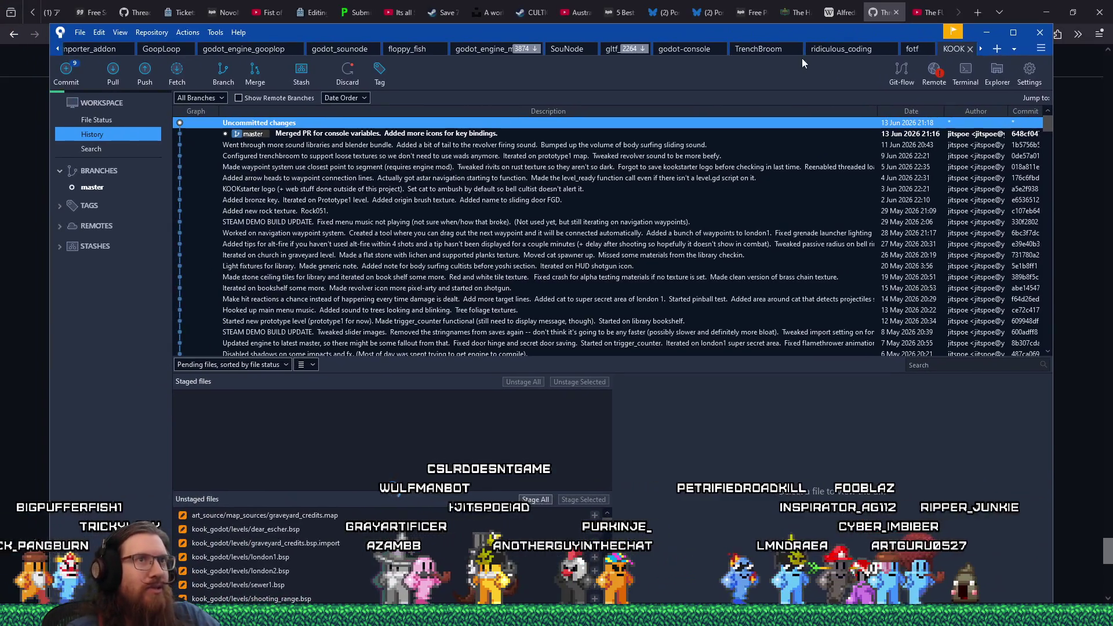
Switch Sourcetree to the godot_engine_tremble repository from the open-repositories list
{"action": "left_click", "coordinate": [1018, 48]}
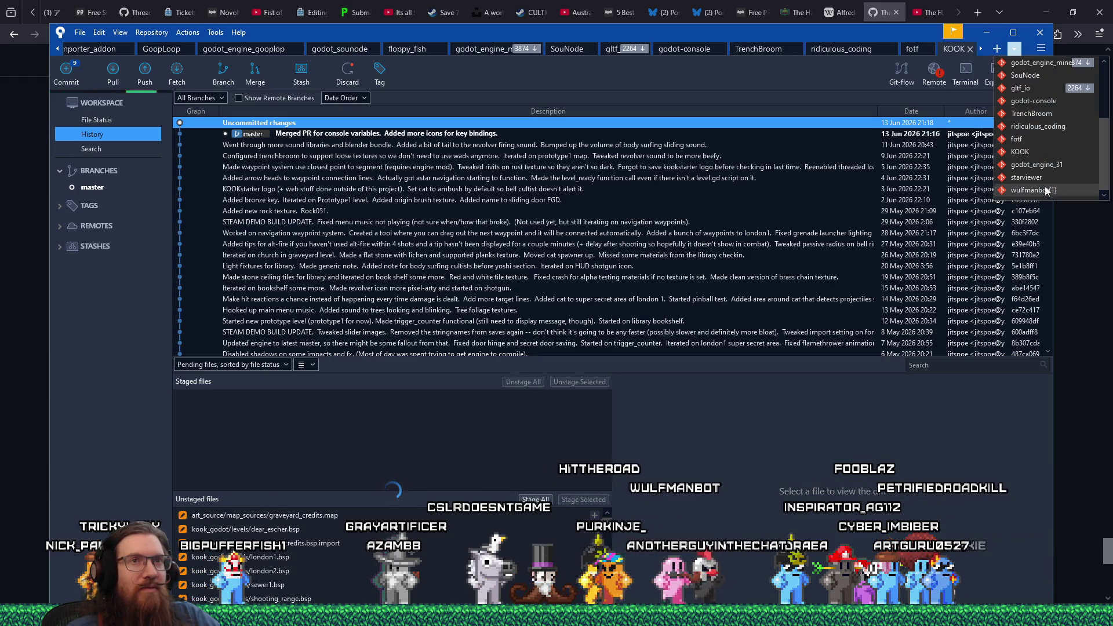
{"action": "scroll", "coordinate": [1041, 158], "scroll_direction": "up", "scroll_amount": 2}
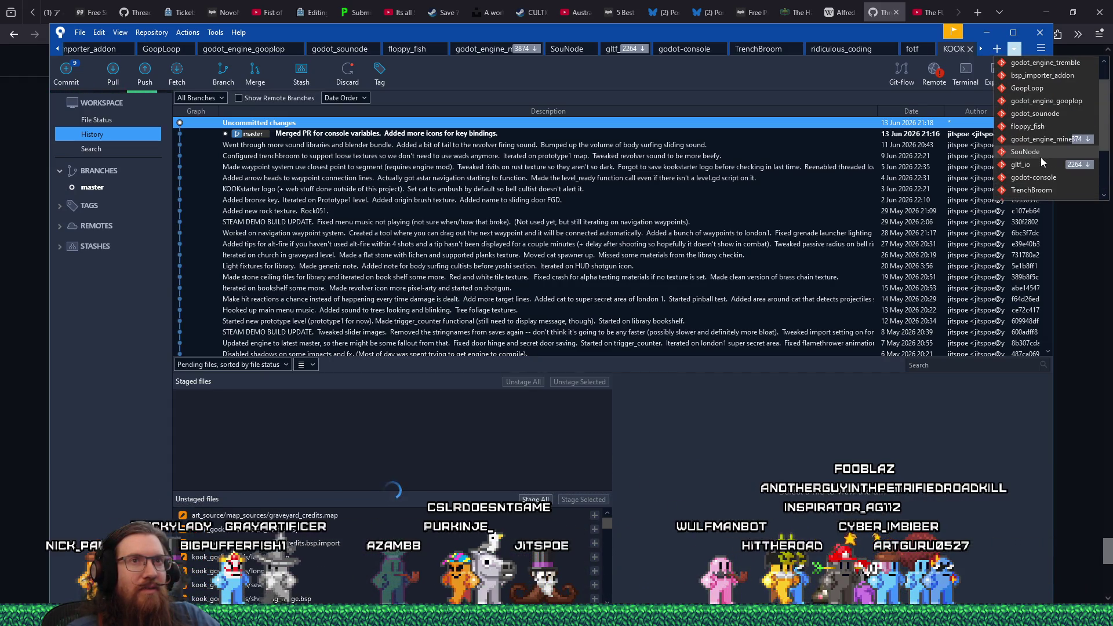
{"action": "scroll", "coordinate": [1041, 158], "scroll_direction": "down", "scroll_amount": 3}
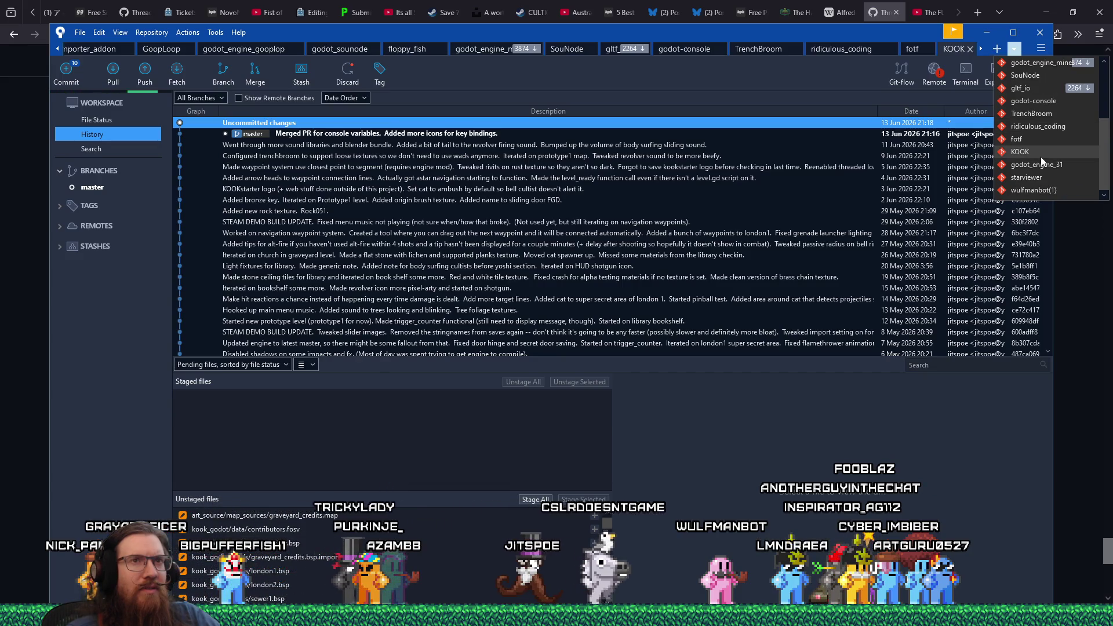
{"action": "scroll", "coordinate": [1063, 189], "scroll_direction": "up", "scroll_amount": 1}
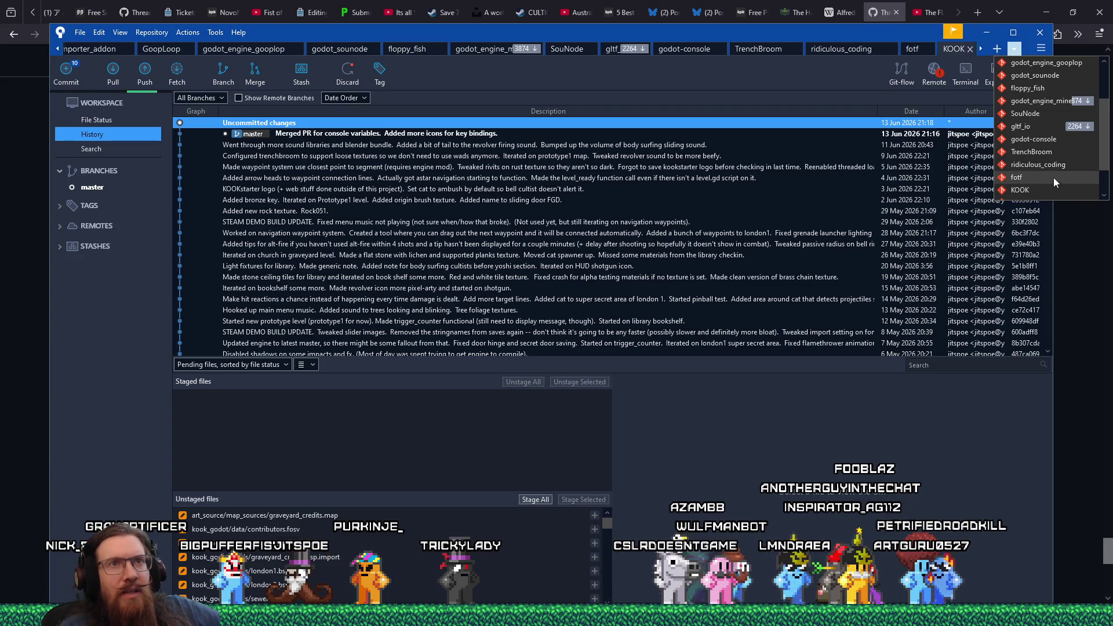
{"action": "scroll", "coordinate": [1069, 148], "scroll_direction": "down", "scroll_amount": 1}
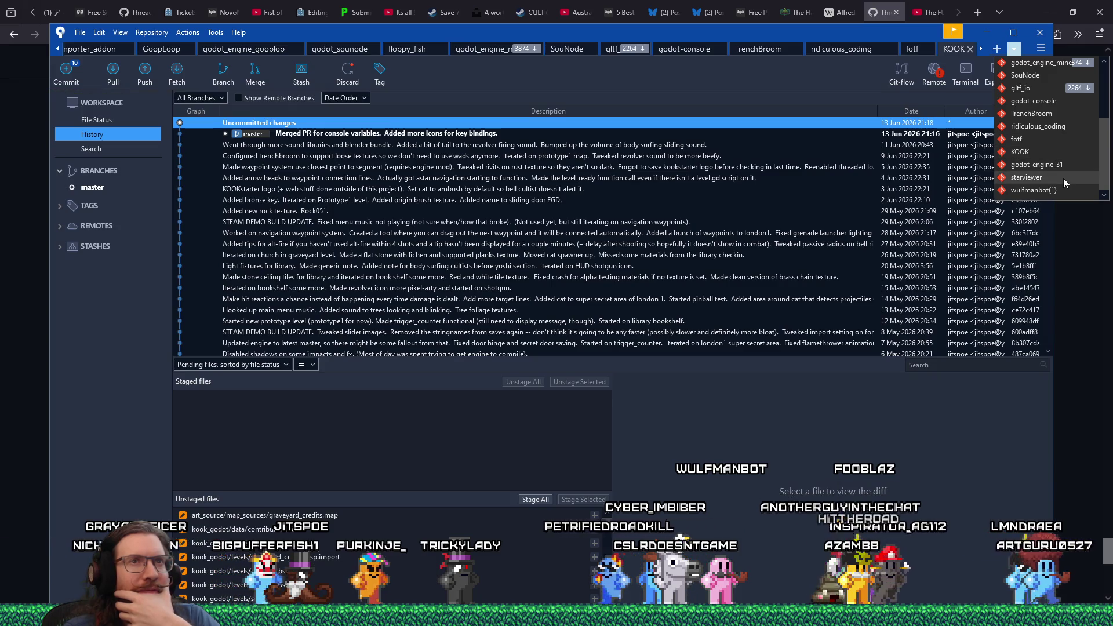
{"action": "scroll", "coordinate": [1063, 182], "scroll_direction": "up", "scroll_amount": 1}
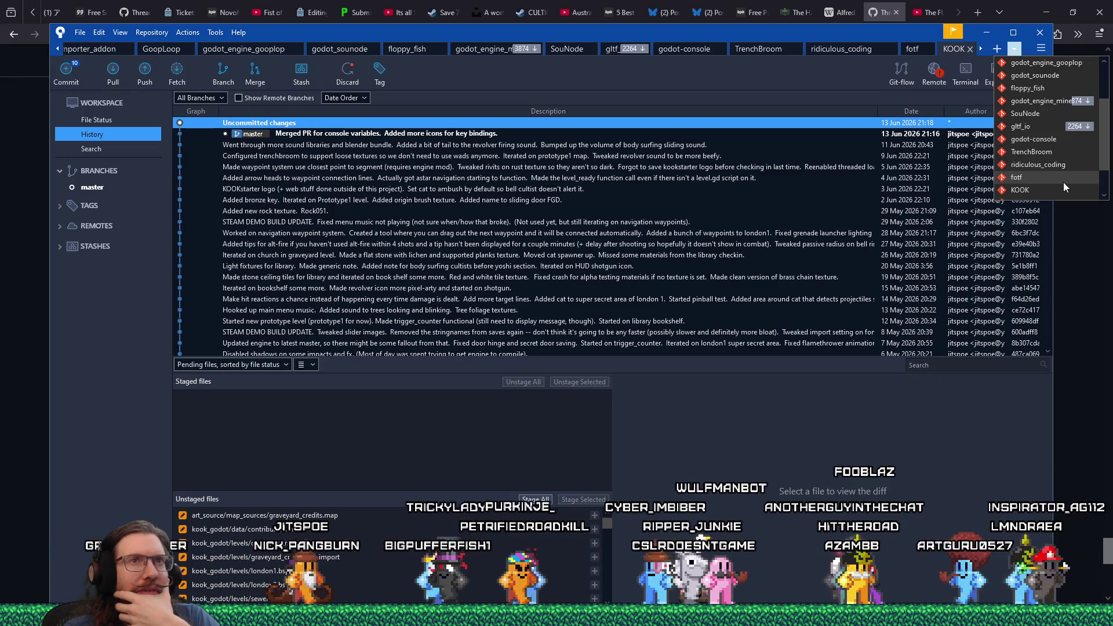
{"action": "scroll", "coordinate": [1063, 182], "scroll_direction": "up", "scroll_amount": 2}
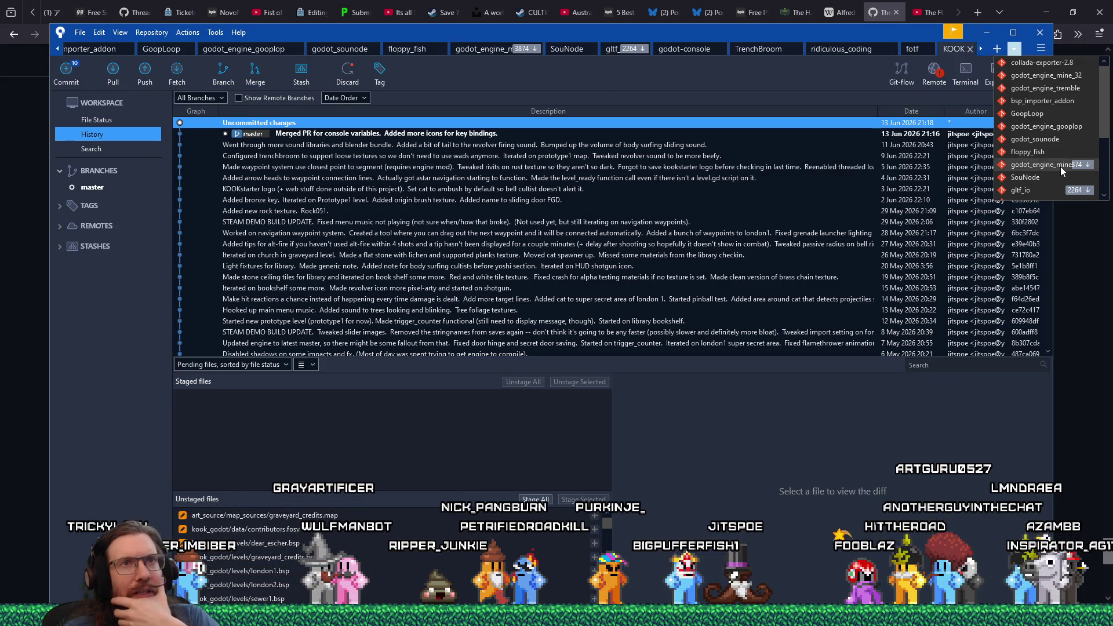
{"action": "left_click", "coordinate": [1038, 89]}
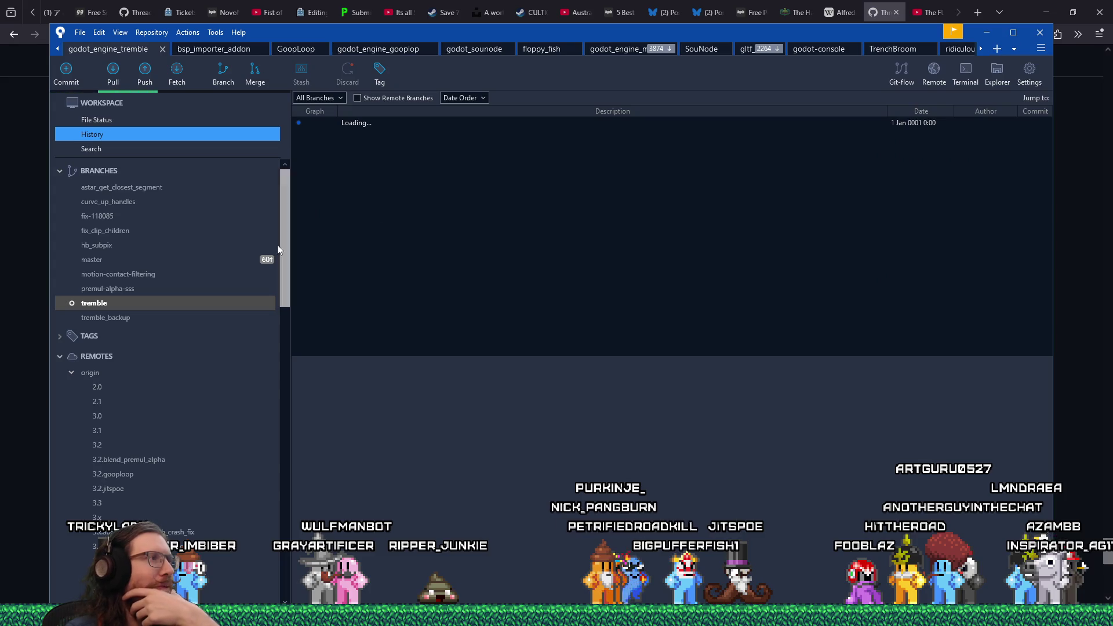
Discard the uncommitted gdscript_cache.cpp changes from the File Status view
{"action": "left_click", "coordinate": [99, 121]}
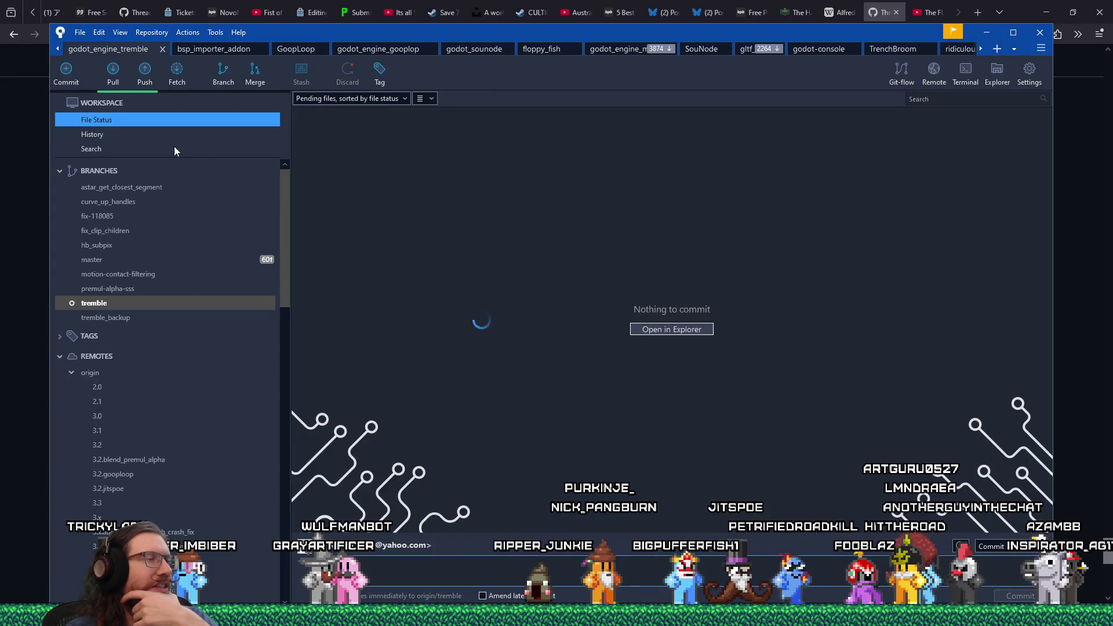
{"action": "left_click_drag", "start_coordinate": [529, 33], "coordinate": [572, 15]}
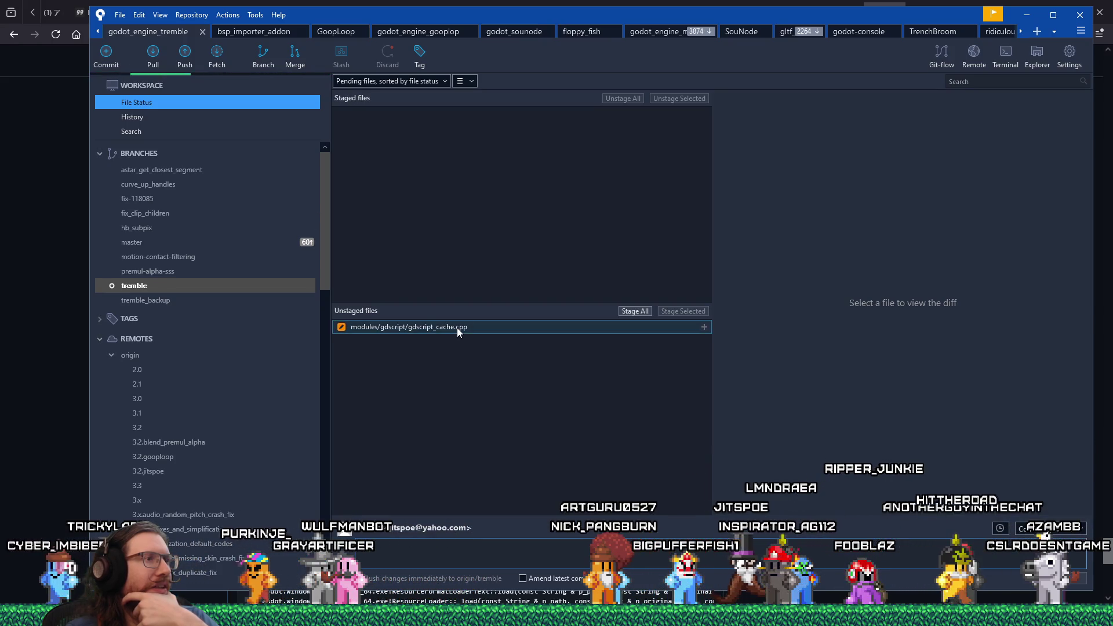
{"action": "left_click", "coordinate": [457, 328]}
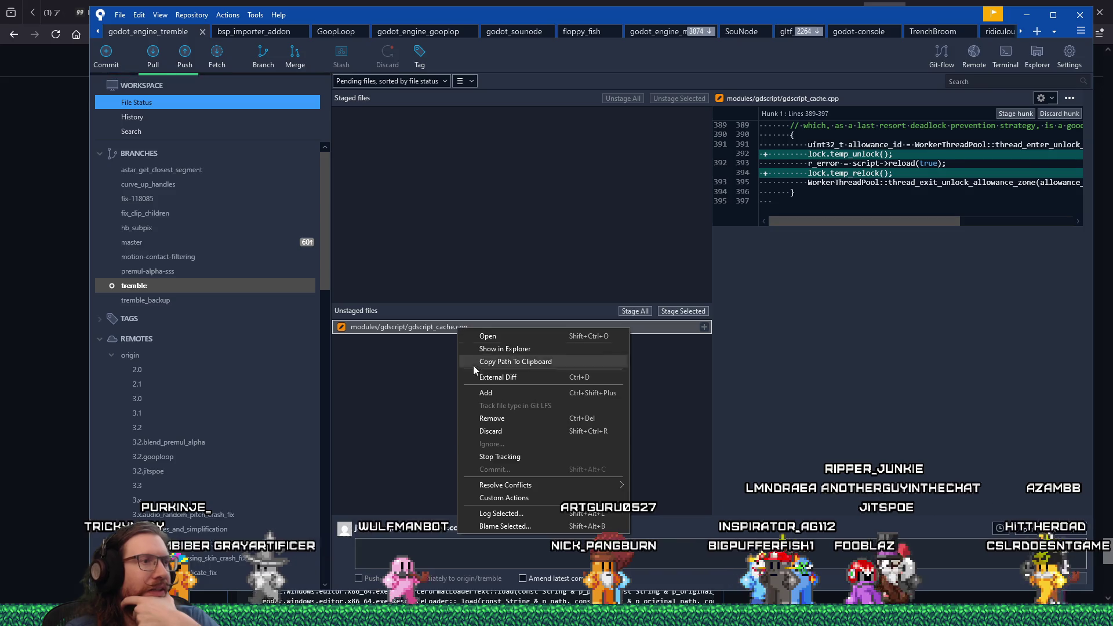
{"action": "left_click", "coordinate": [495, 434]}
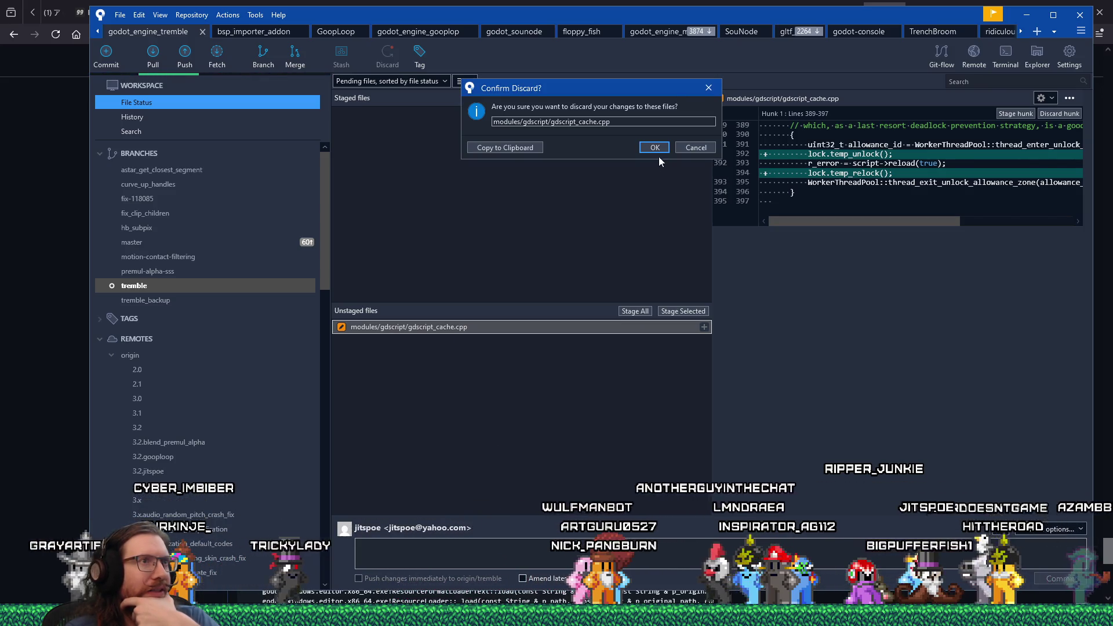
{"action": "left_click", "coordinate": [659, 150]}
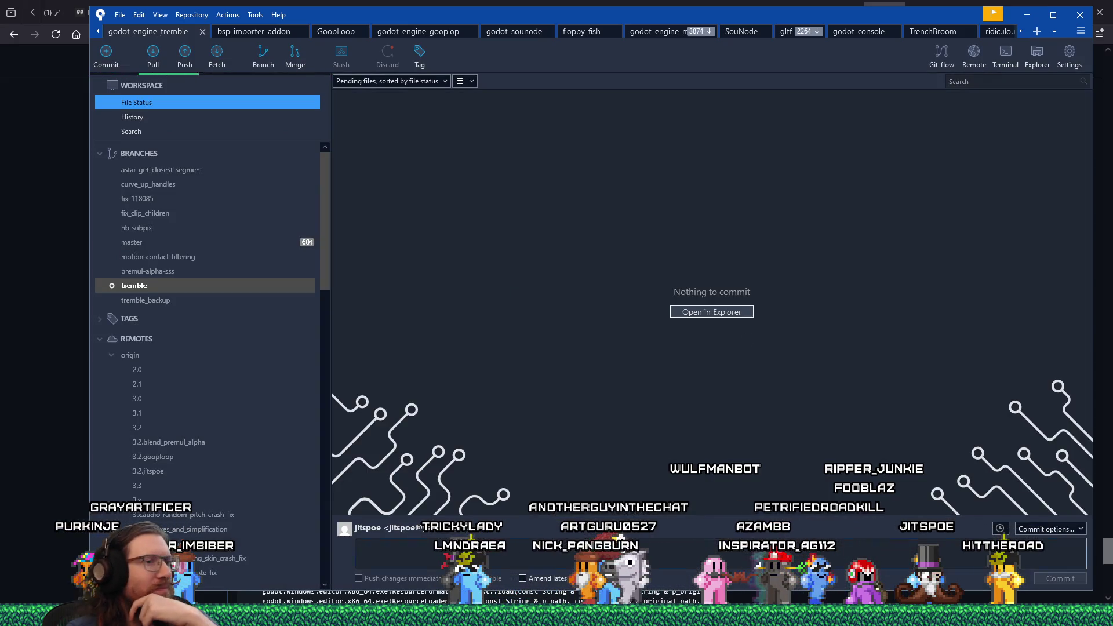
Rebuild and launch the engine with Local Windows Debugger, then return to the GitHub issue in Firefox
{"action": "key", "text": "alt+Tab"}
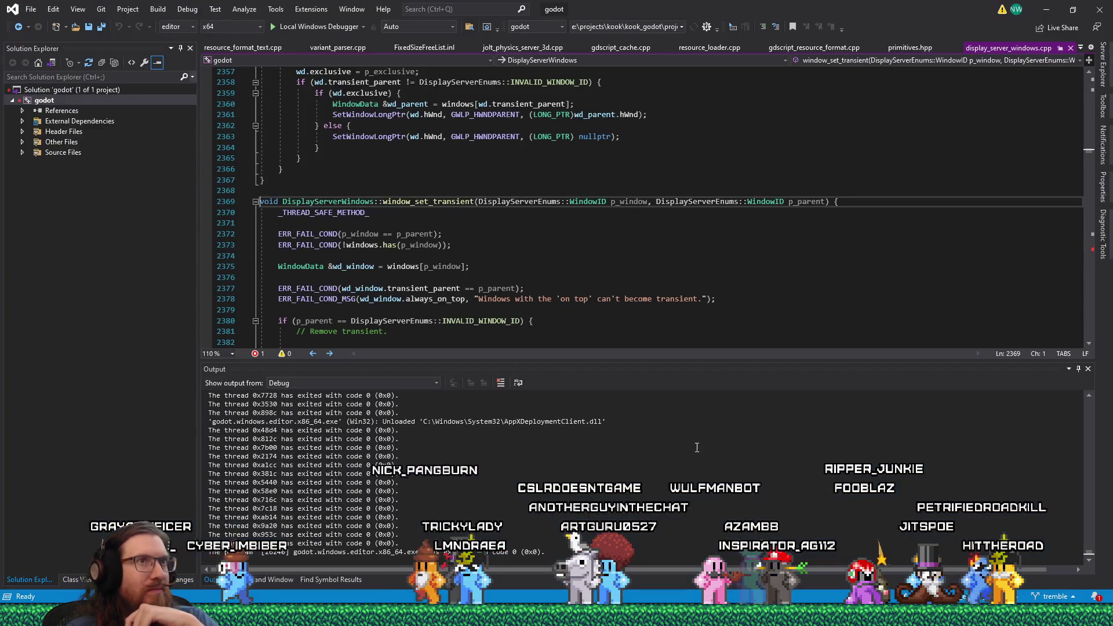
{"action": "left_click", "coordinate": [309, 26]}
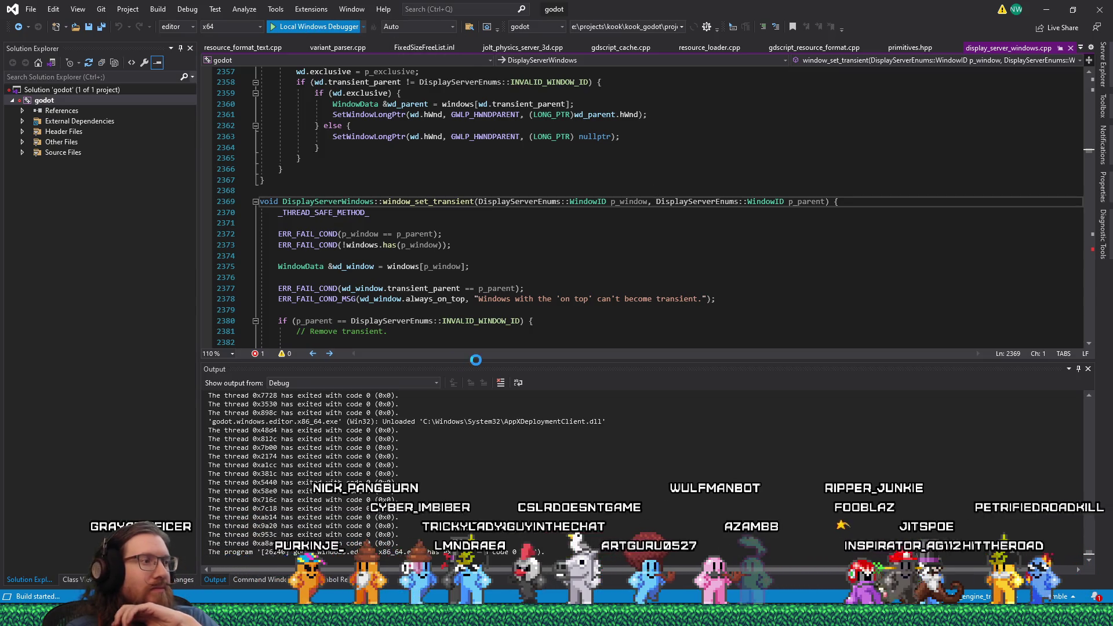
{"action": "left_click", "coordinate": [557, 615]}
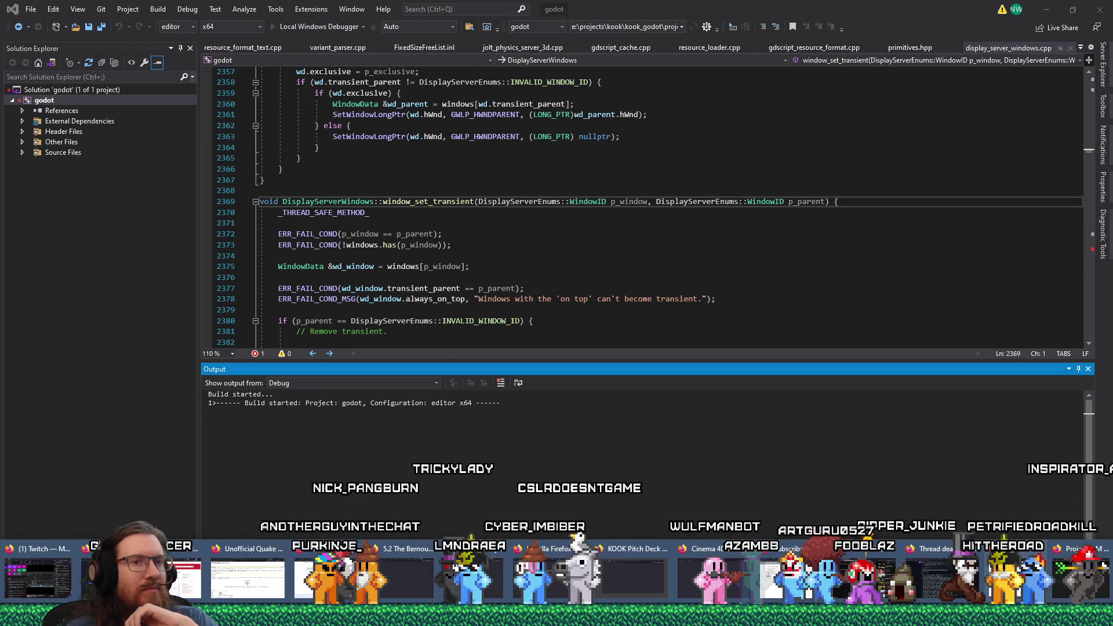
{"action": "left_click", "coordinate": [942, 577]}
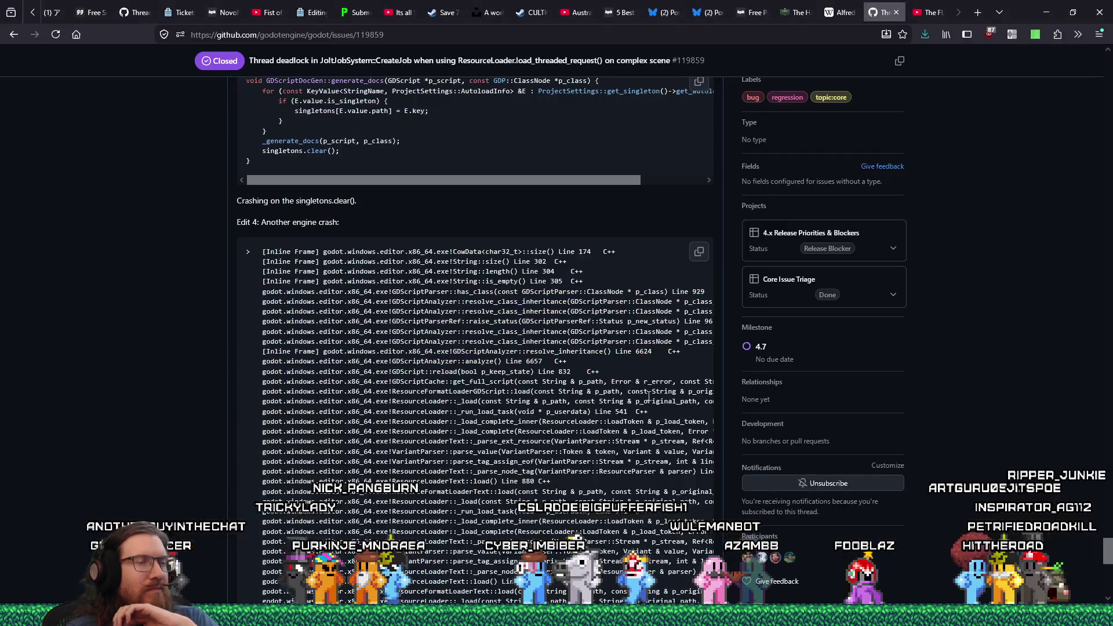
Scroll through the JoltJobSystem deadlock issue comments and close its tab, revealing the YouTube video
{"action": "scroll", "coordinate": [1109, 527], "scroll_direction": "down", "scroll_amount": 6}
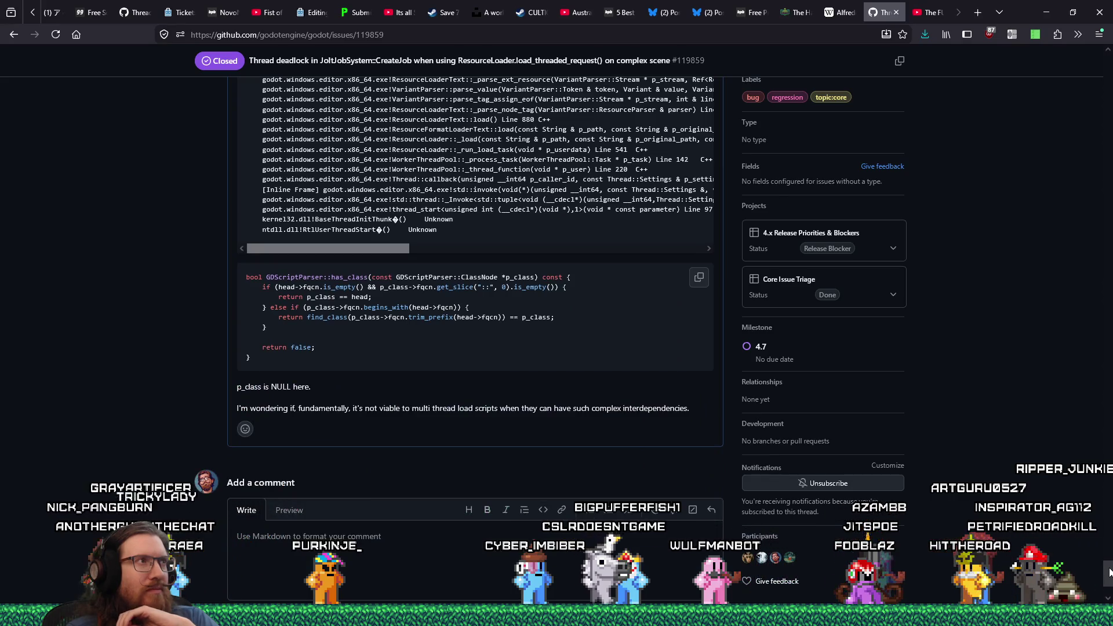
{"action": "left_click_drag", "start_coordinate": [1109, 573], "coordinate": [1108, 504]}
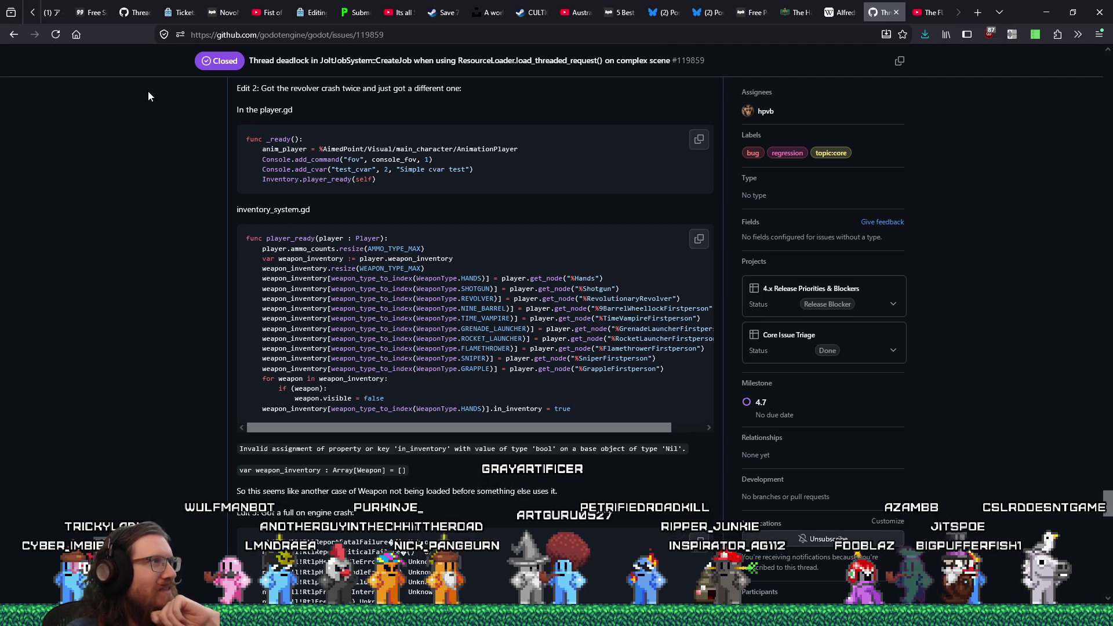
{"action": "left_click", "coordinate": [896, 12]}
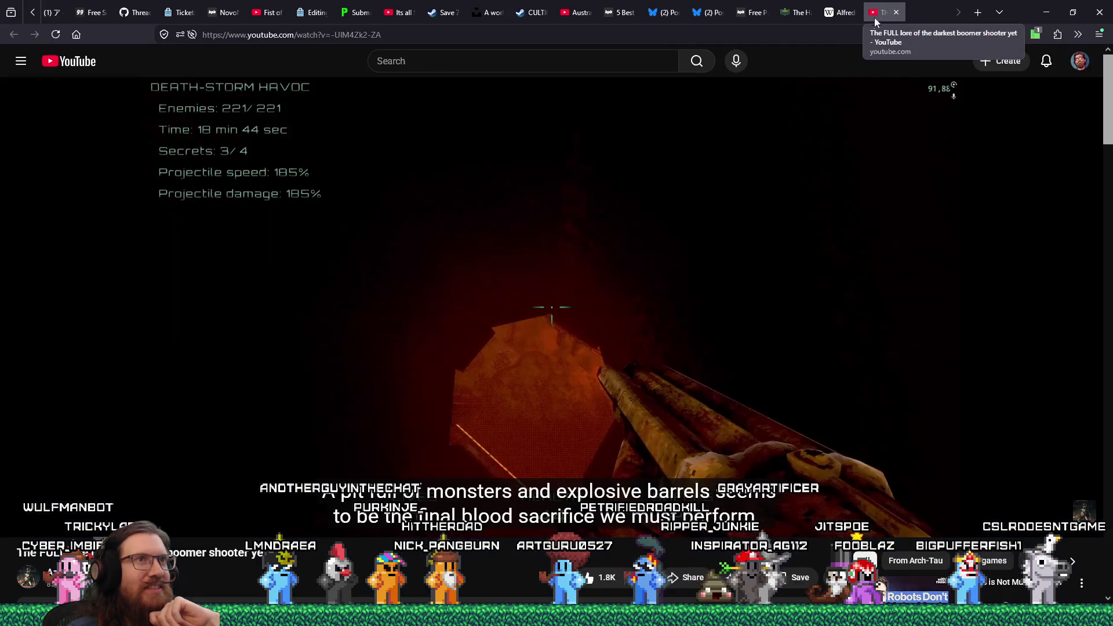
Switch to the Alfredo Bowman Wikipedia article and read down to its Legal issues section
{"action": "left_click", "coordinate": [842, 14]}
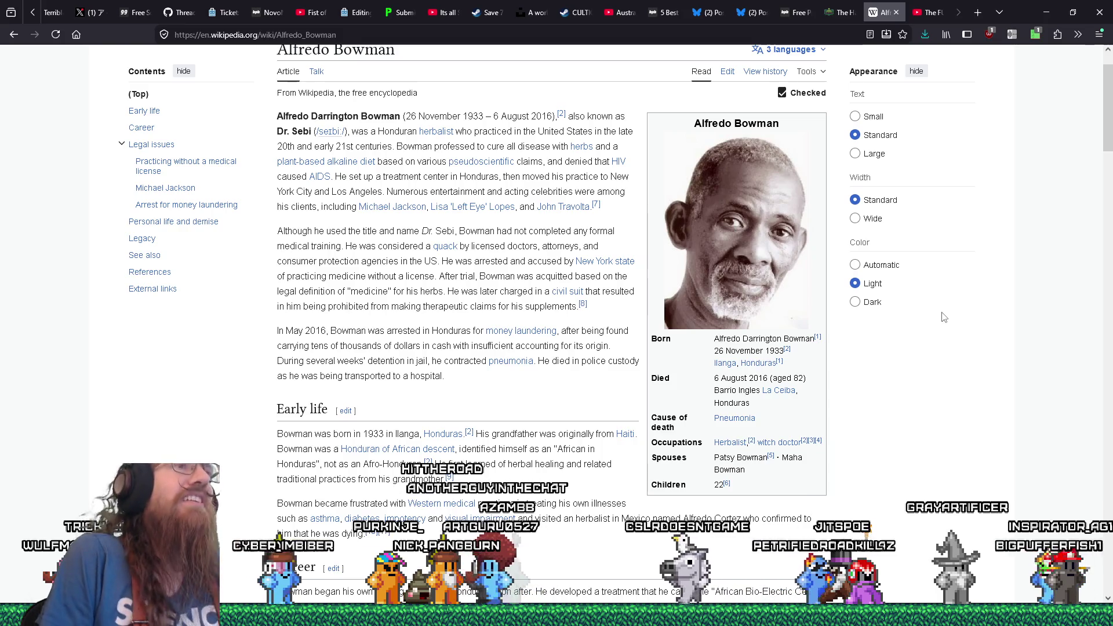
{"action": "scroll", "coordinate": [933, 377], "scroll_direction": "down", "scroll_amount": 5}
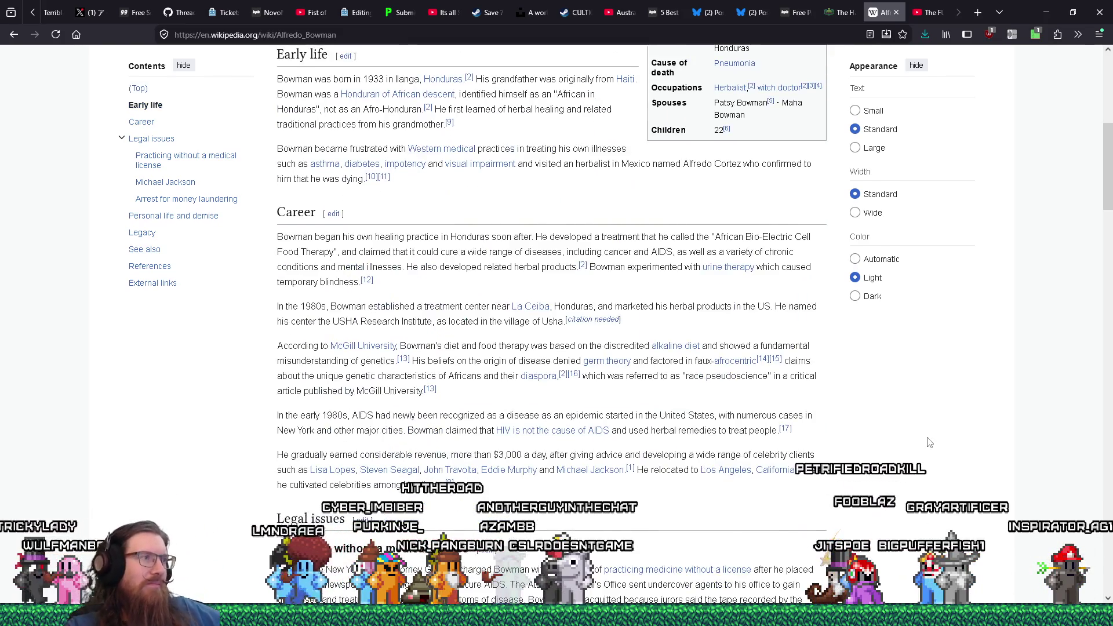
{"action": "scroll", "coordinate": [928, 443], "scroll_direction": "down", "scroll_amount": 3}
{"action": "scroll", "coordinate": [925, 444], "scroll_direction": "down", "scroll_amount": 1}
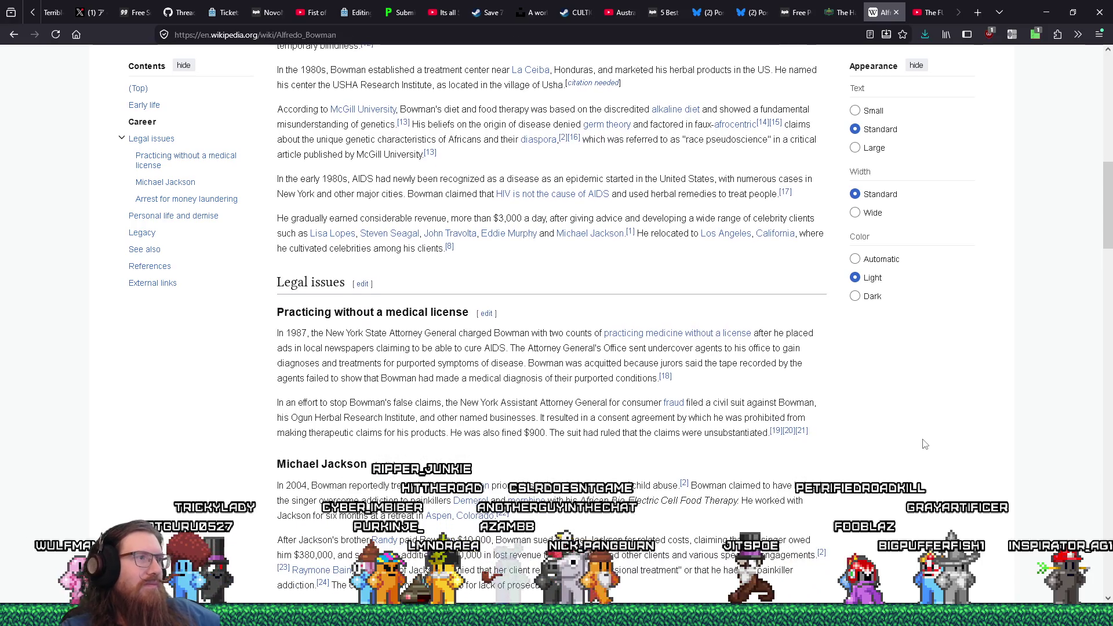
{"action": "scroll", "coordinate": [925, 444], "scroll_direction": "down", "scroll_amount": 1}
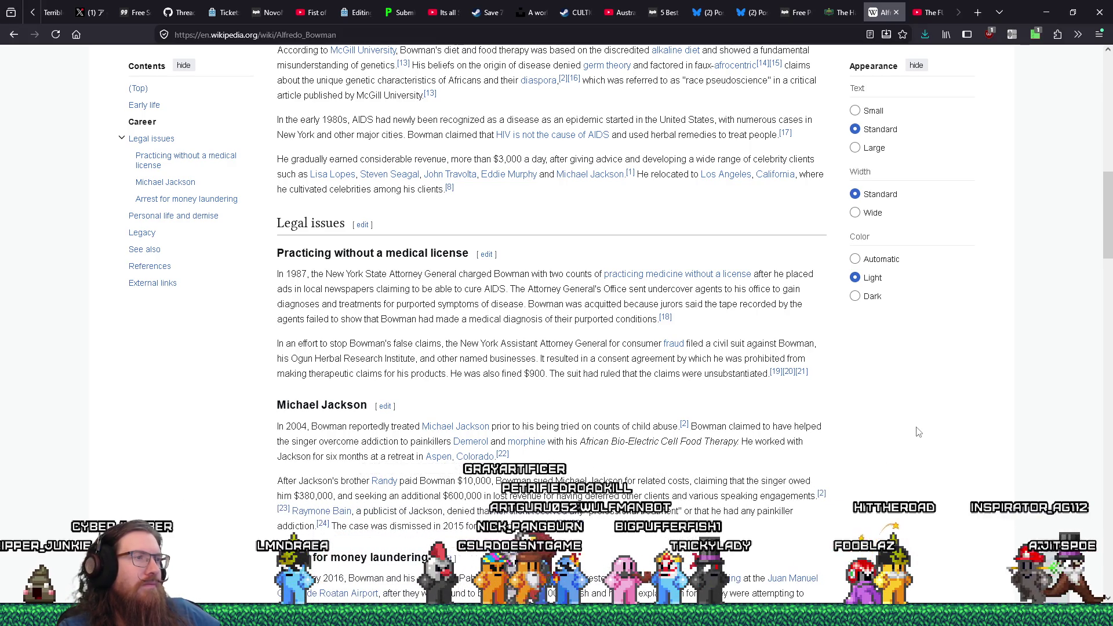
{"action": "scroll", "coordinate": [918, 432], "scroll_direction": "down", "scroll_amount": 2}
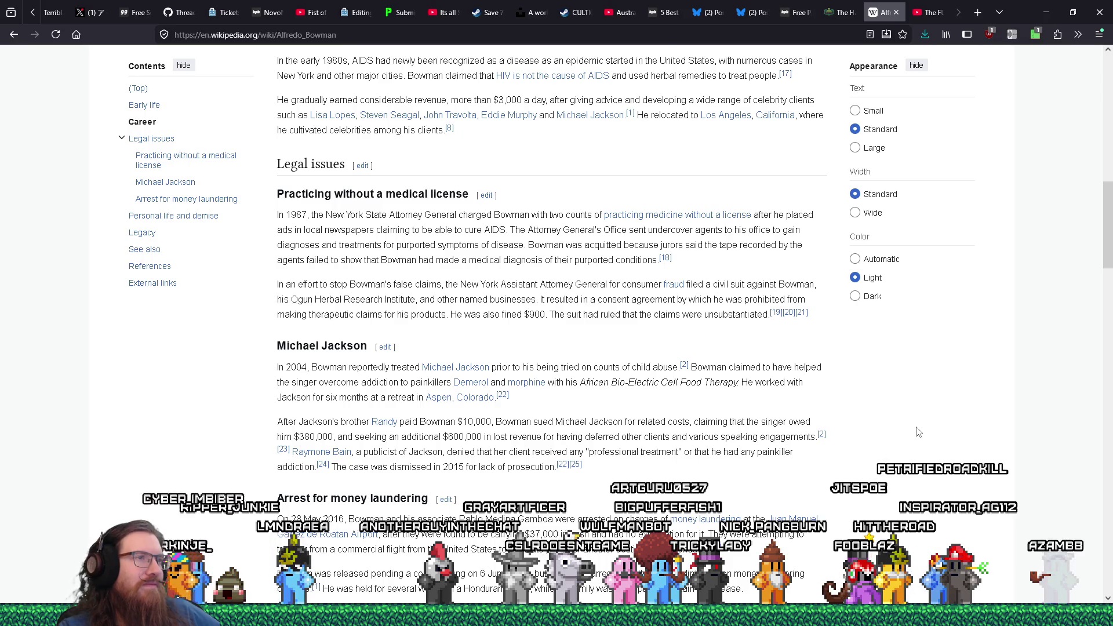
{"action": "scroll", "coordinate": [918, 432], "scroll_direction": "down", "scroll_amount": 2}
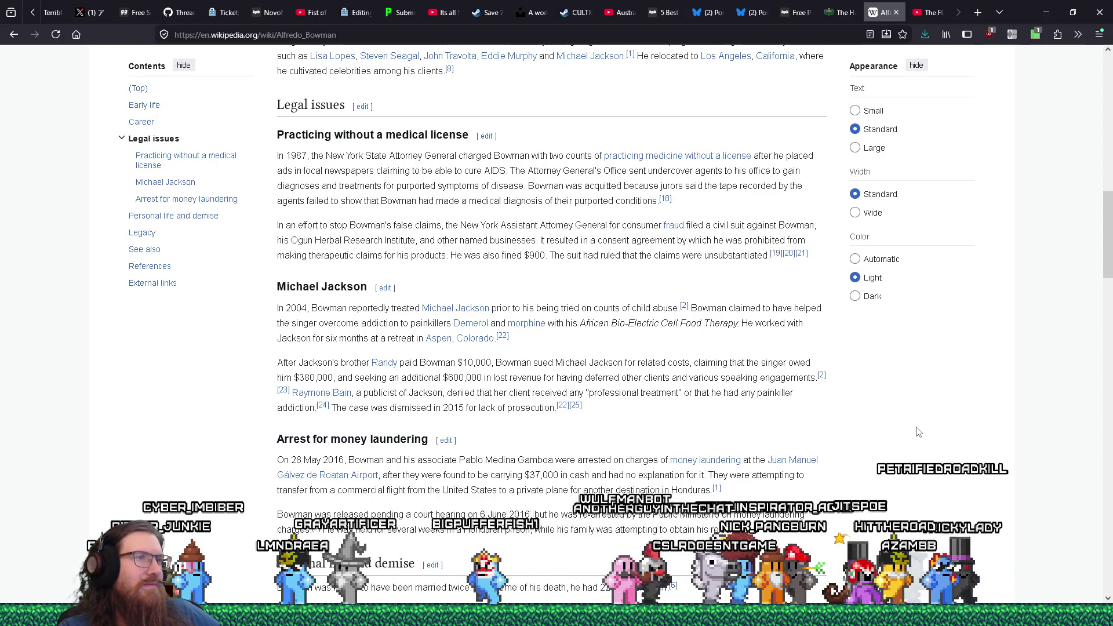
{"action": "scroll", "coordinate": [918, 432], "scroll_direction": "down", "scroll_amount": 2}
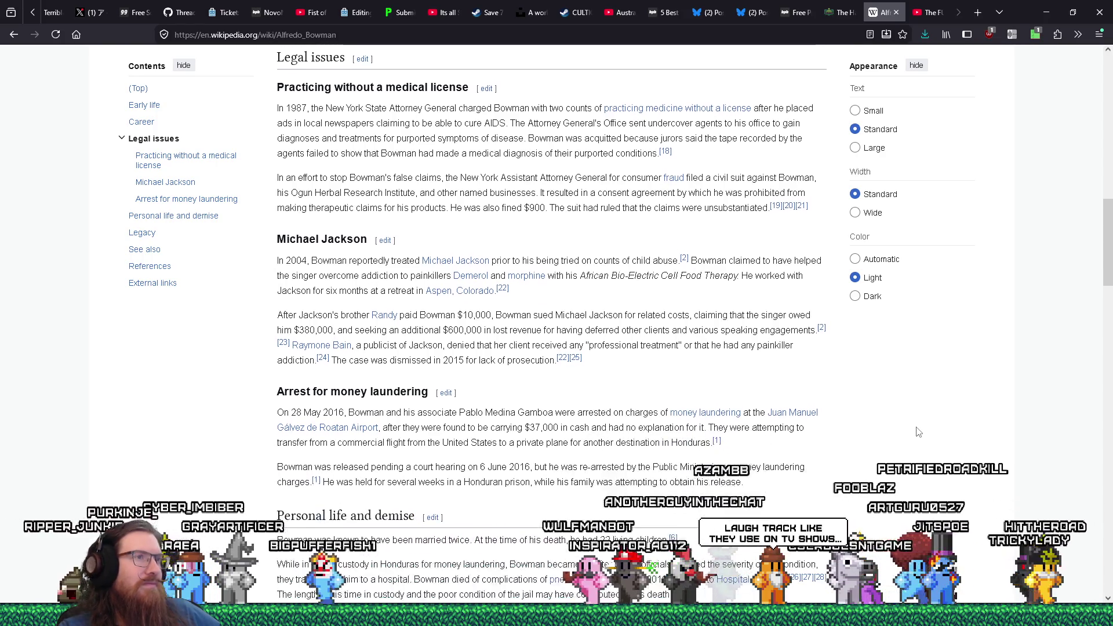
{"action": "scroll", "coordinate": [918, 432], "scroll_direction": "down", "scroll_amount": 2}
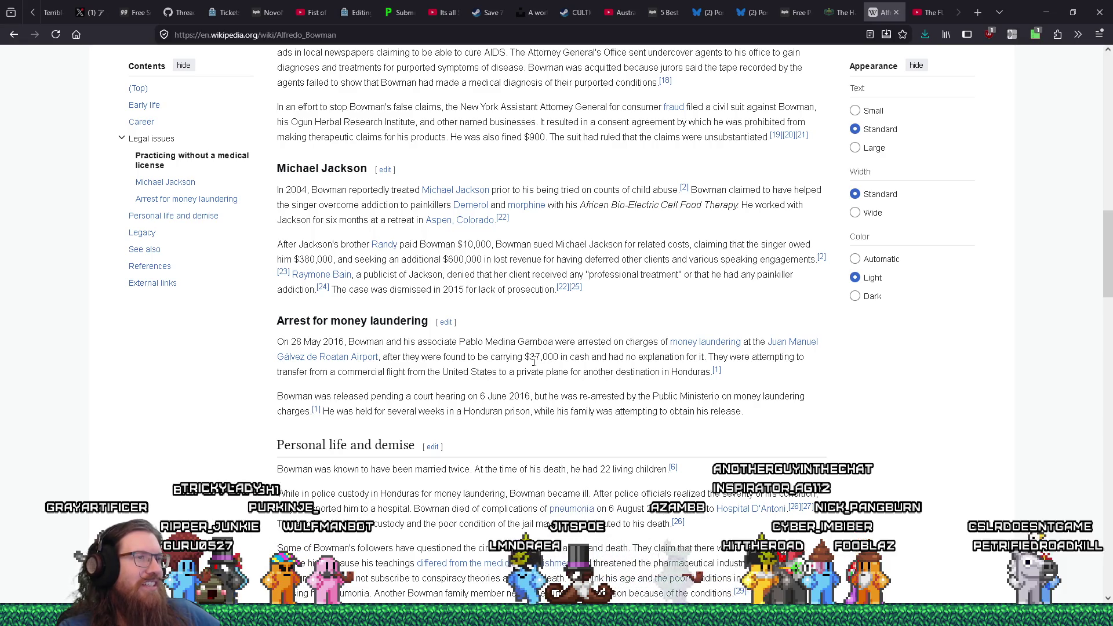
Briefly highlight the $37,000 figure, then open a new empty tab beside the article
{"action": "left_click_drag", "start_coordinate": [529, 358], "coordinate": [541, 356]}
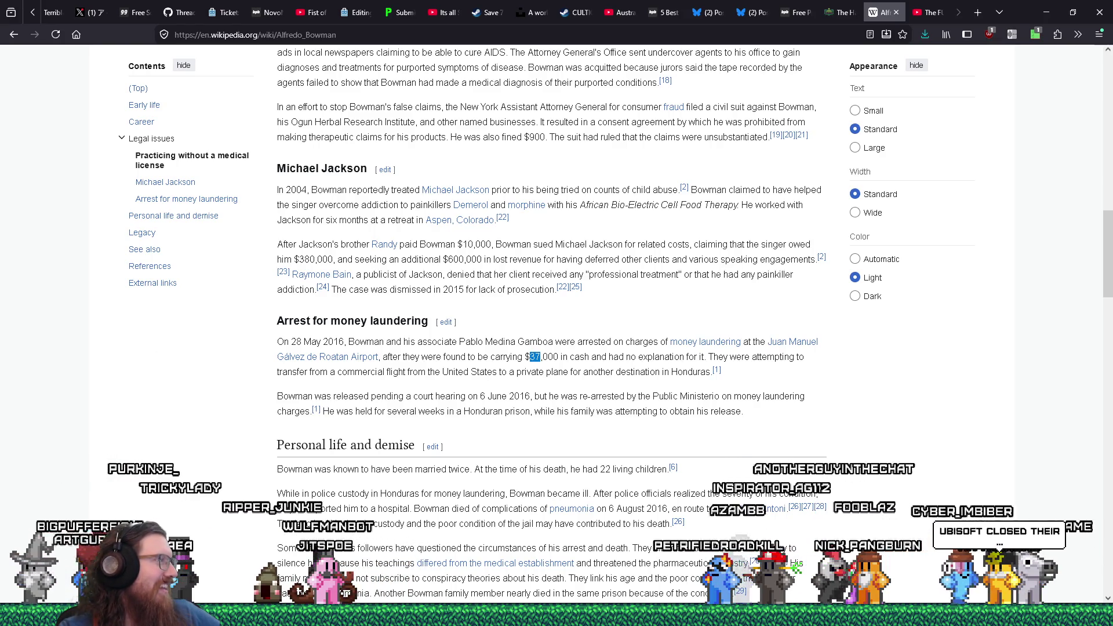
{"action": "left_click", "coordinate": [535, 358]}
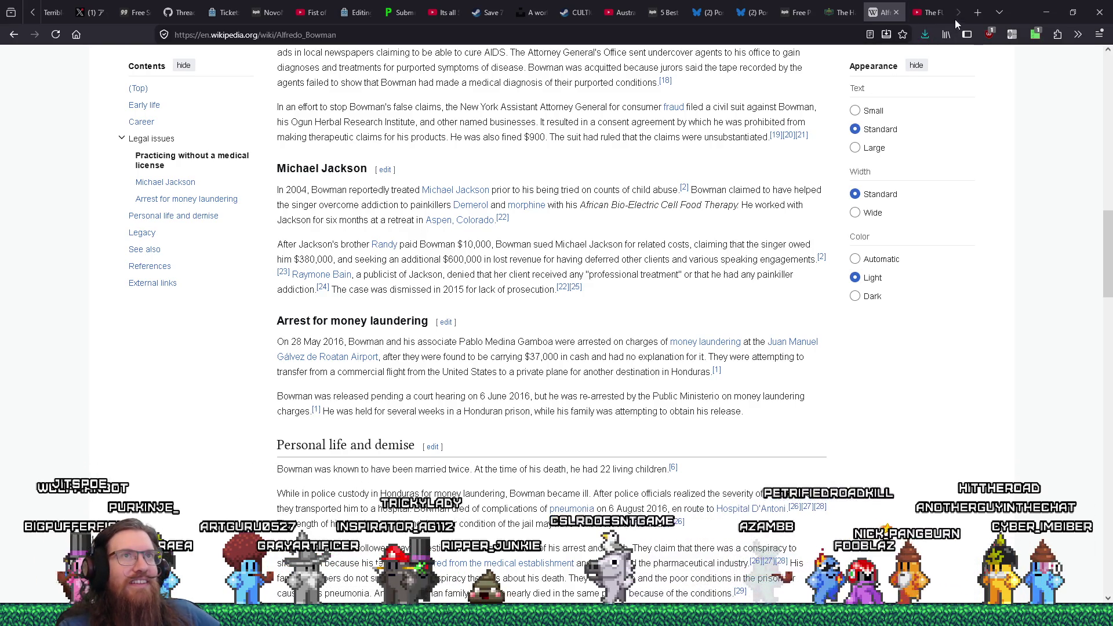
{"action": "left_click", "coordinate": [978, 12]}
{"action": "left_click_drag", "start_coordinate": [880, 17], "coordinate": [857, 19]}
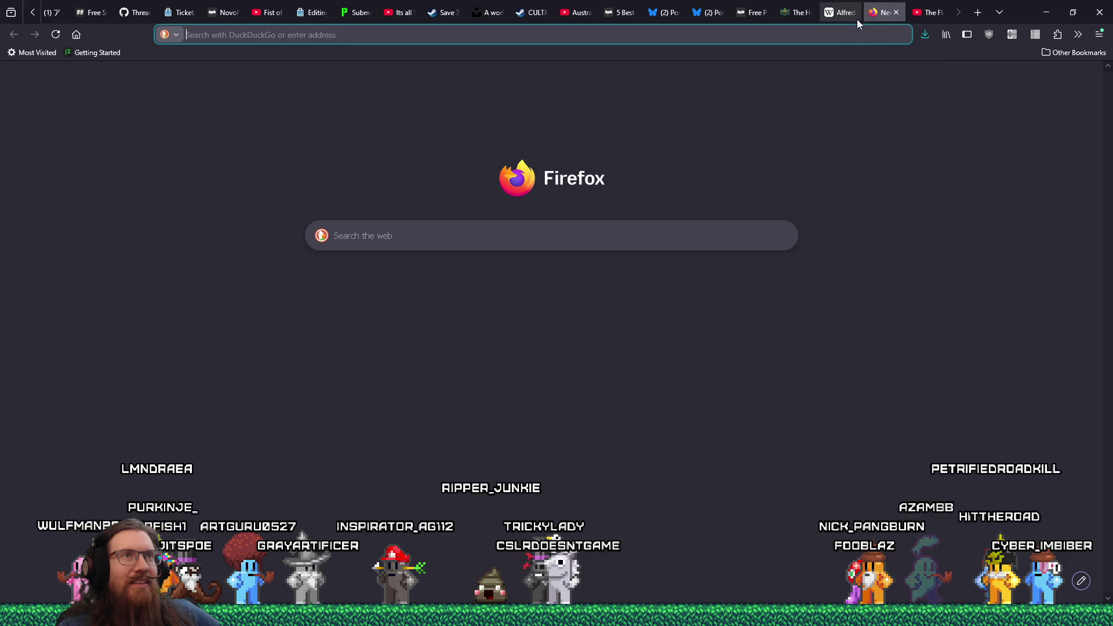
Paste the copied Phoronix link into the new tab's address bar and load it
{"action": "right_click", "coordinate": [856, 21]}
{"action": "right_click", "coordinate": [833, 36]}
{"action": "left_click", "coordinate": [857, 138]}
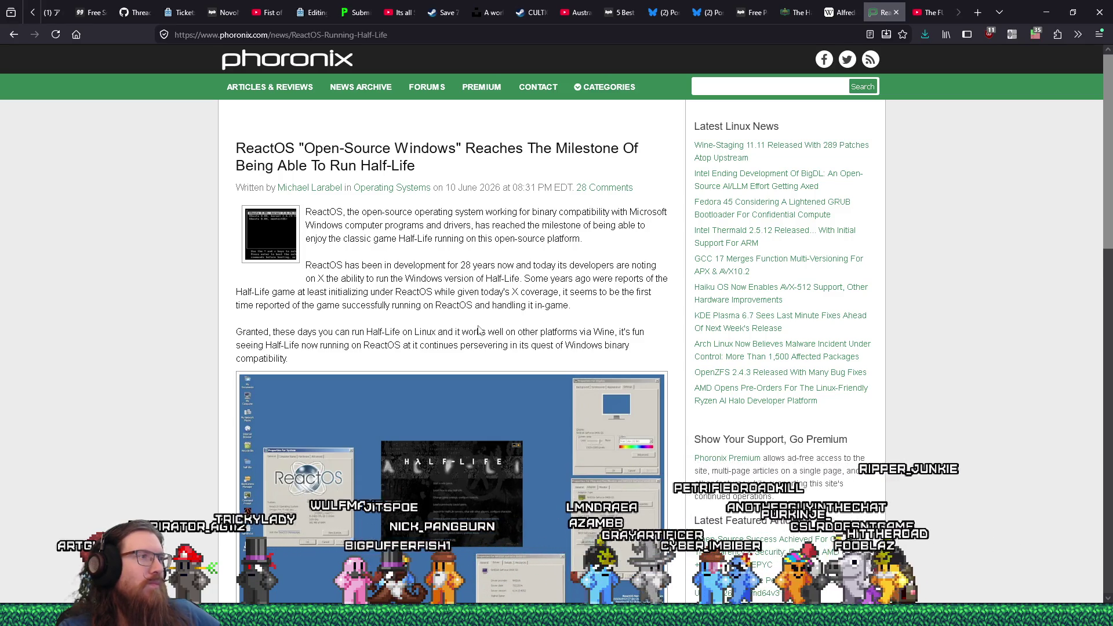
Read through the ReactOS Half-Life article and open its 28 comments
{"action": "scroll", "coordinate": [476, 332], "scroll_direction": "down", "scroll_amount": 2}
{"action": "scroll", "coordinate": [474, 333], "scroll_direction": "down", "scroll_amount": 1}
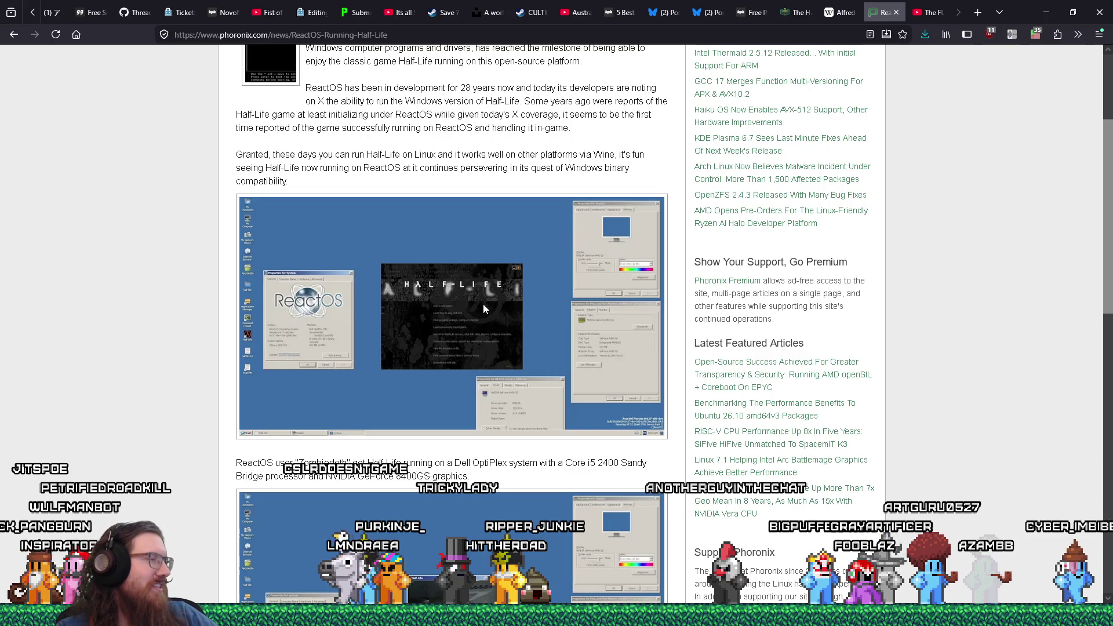
{"action": "scroll", "coordinate": [485, 301], "scroll_direction": "down", "scroll_amount": 2}
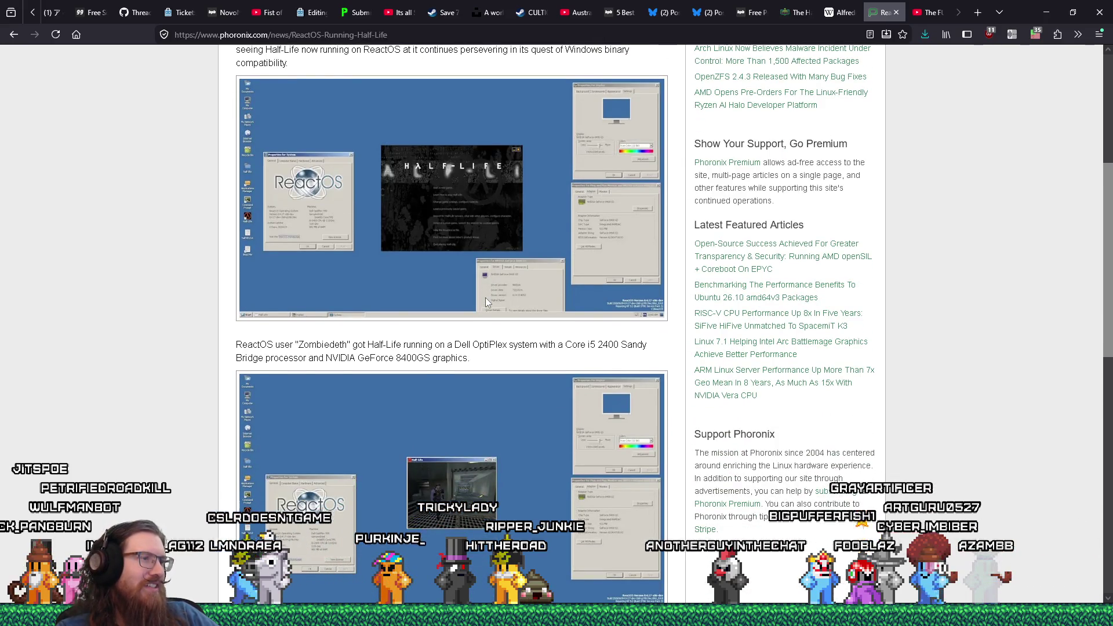
{"action": "scroll", "coordinate": [486, 300], "scroll_direction": "down", "scroll_amount": 2}
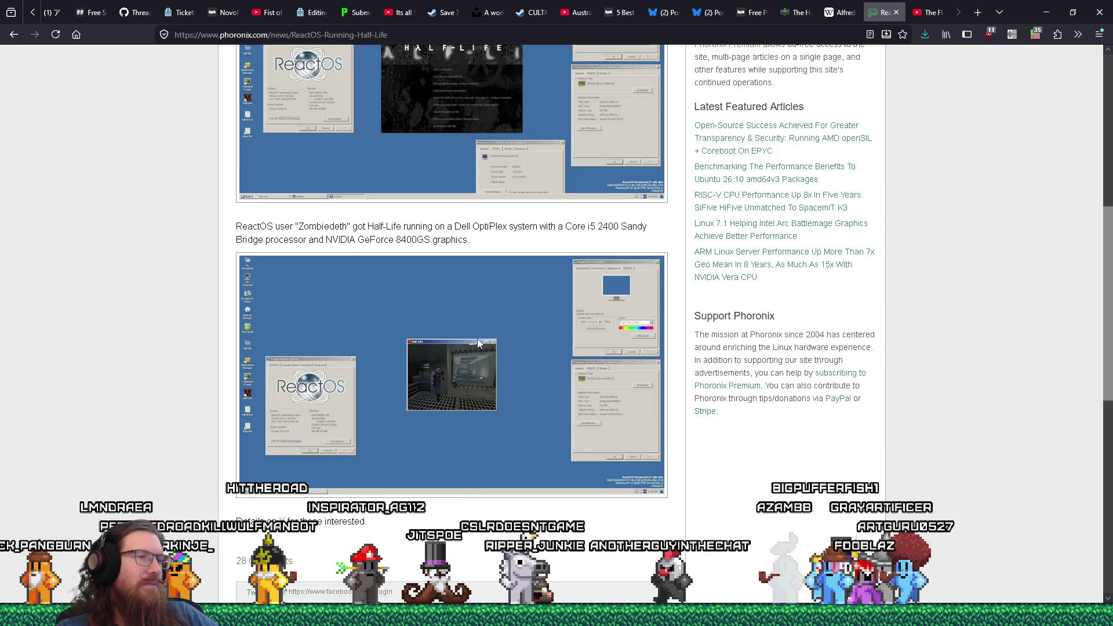
{"action": "scroll", "coordinate": [477, 344], "scroll_direction": "down", "scroll_amount": 5}
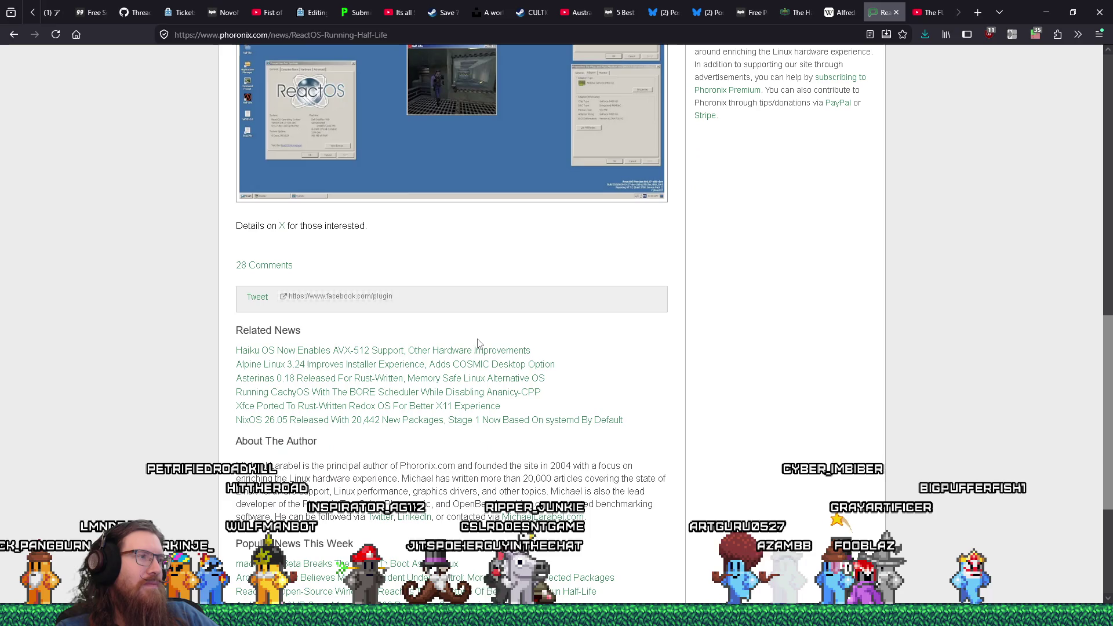
{"action": "scroll", "coordinate": [479, 342], "scroll_direction": "down", "scroll_amount": 3}
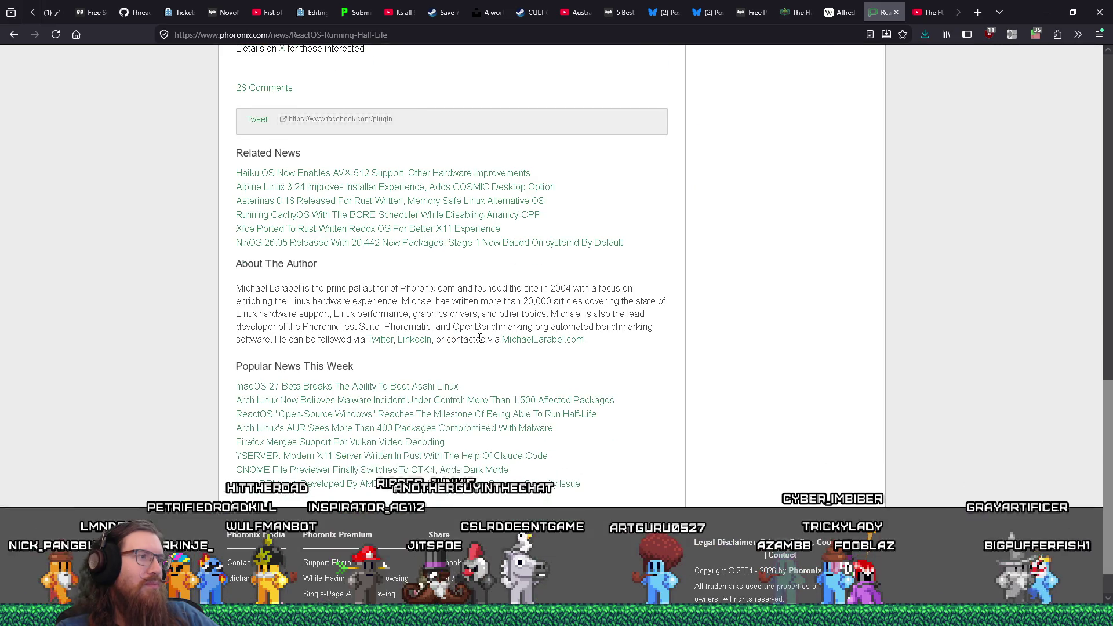
{"action": "scroll", "coordinate": [480, 337], "scroll_direction": "up", "scroll_amount": 2}
{"action": "left_click", "coordinate": [278, 210]}
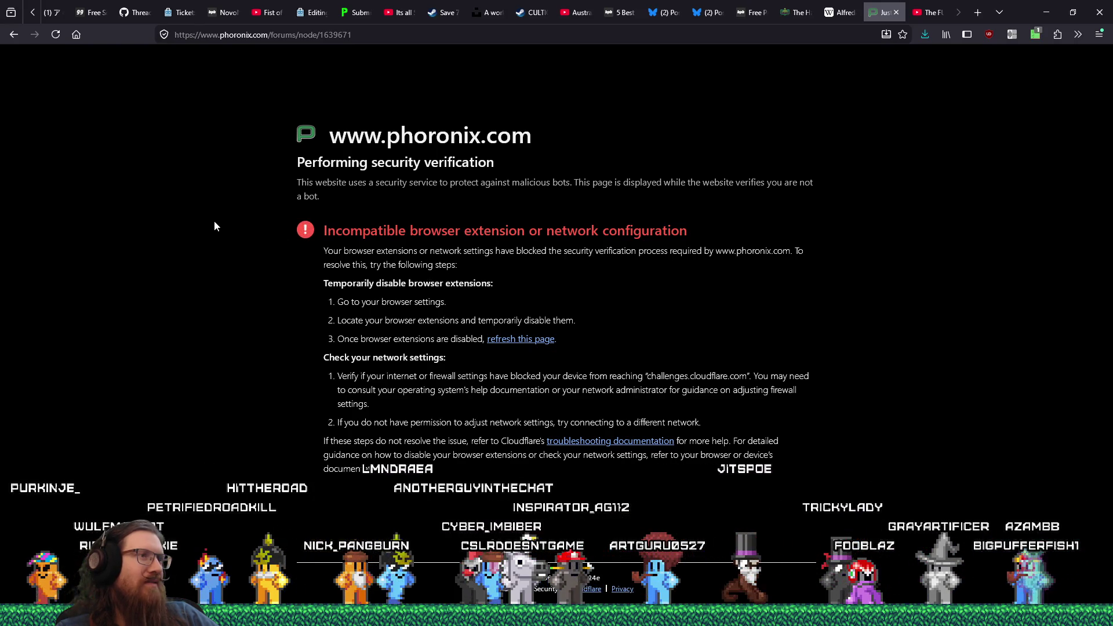
{"action": "left_click", "coordinate": [15, 37]}
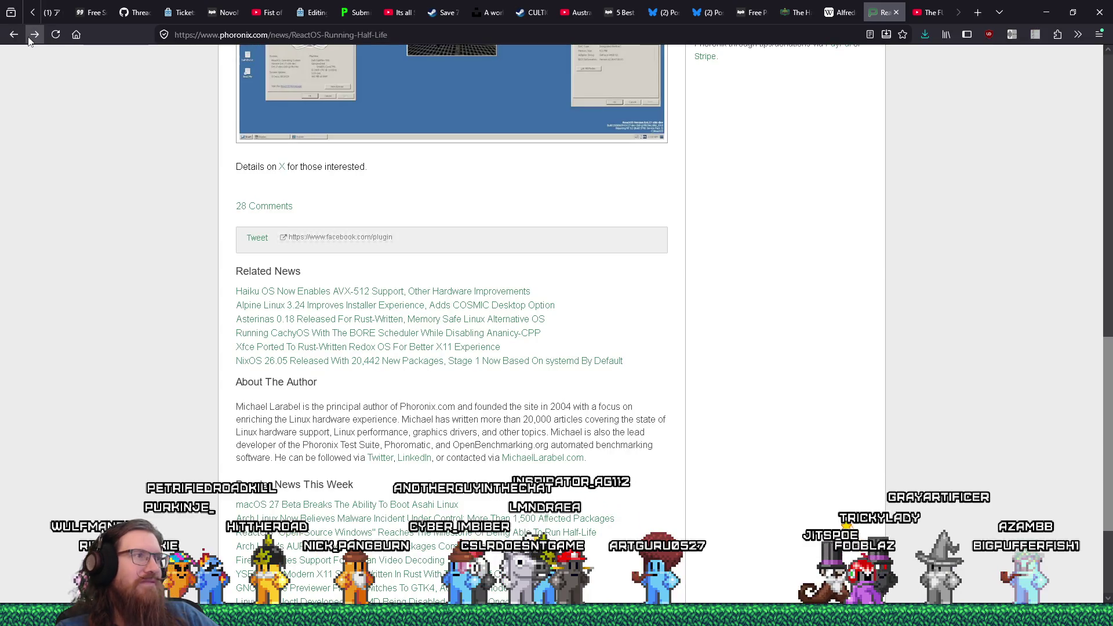
{"action": "left_click", "coordinate": [1035, 35]}
{"action": "mouse_move", "coordinate": [1039, 174]}
{"action": "left_mouse_down"}
{"action": "mouse_move", "coordinate": [1036, 255]}
{"action": "mouse_move", "coordinate": [1049, 131]}
{"action": "left_mouse_up"}
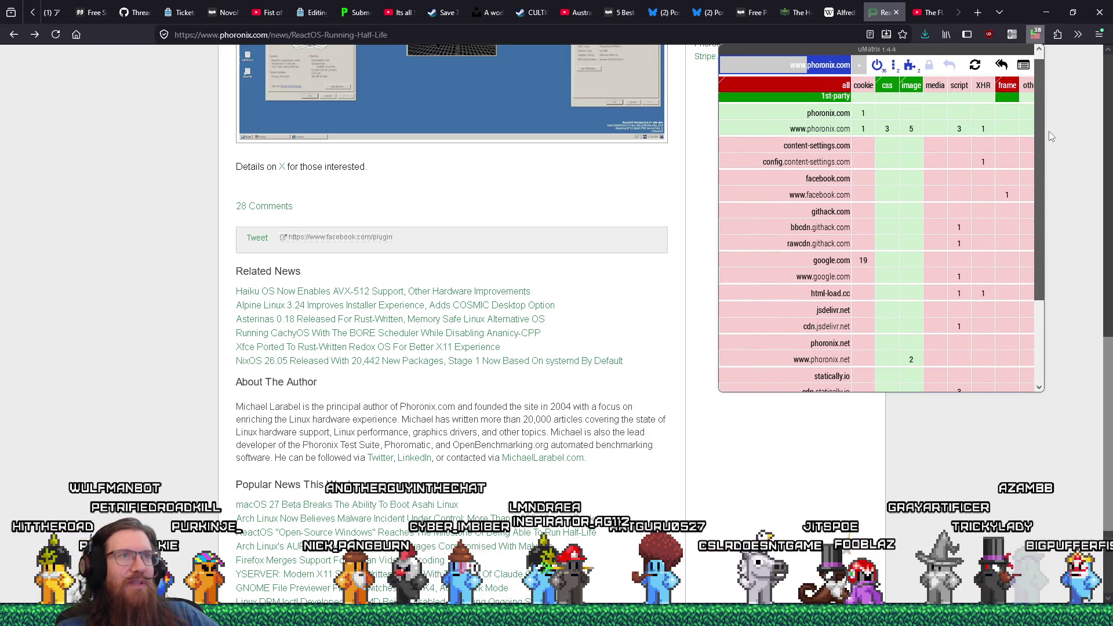
{"action": "scroll", "coordinate": [828, 288], "scroll_direction": "down", "scroll_amount": 3}
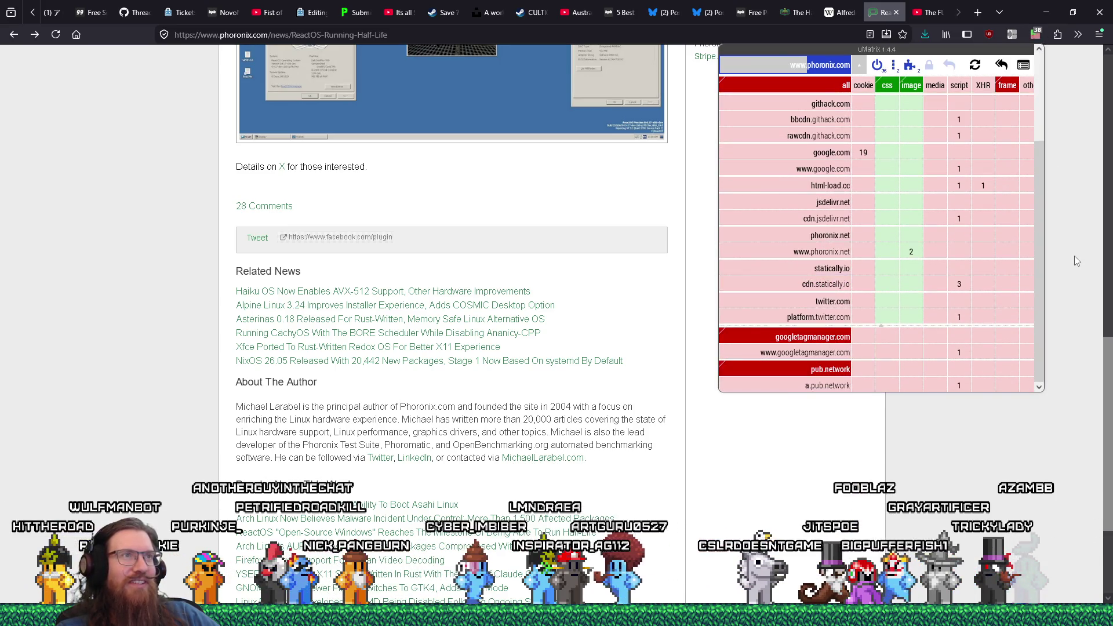
{"action": "left_click", "coordinate": [1074, 256]}
{"action": "scroll", "coordinate": [832, 275], "scroll_direction": "up", "scroll_amount": 2}
{"action": "scroll", "coordinate": [835, 275], "scroll_direction": "up", "scroll_amount": 10}
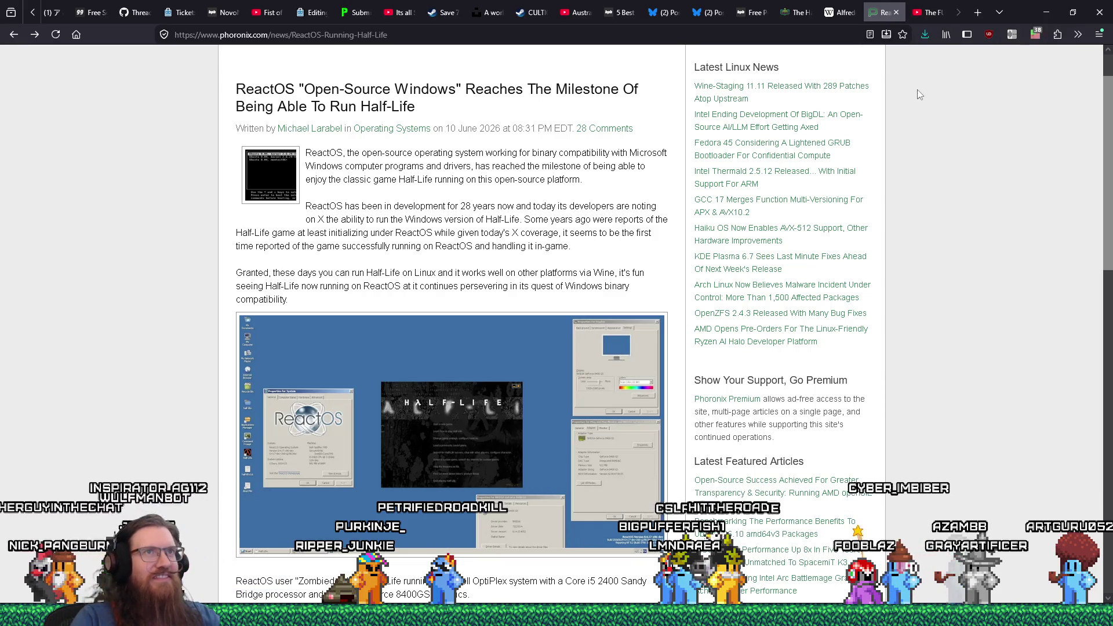
{"action": "left_click", "coordinate": [896, 14]}
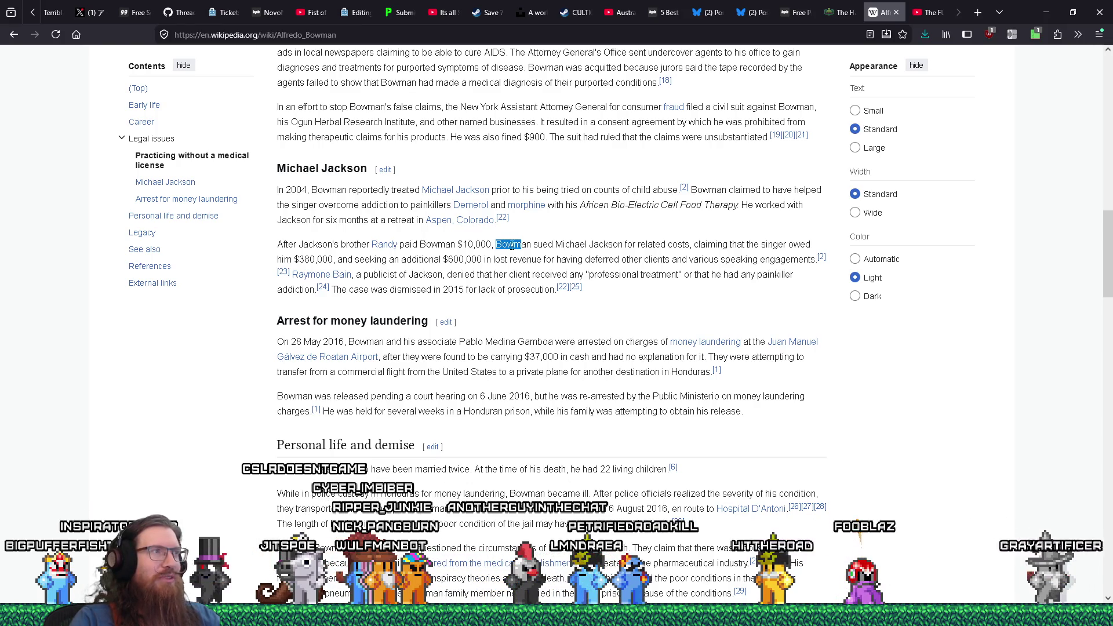
{"action": "left_click_drag", "start_coordinate": [299, 261], "coordinate": [329, 259]}
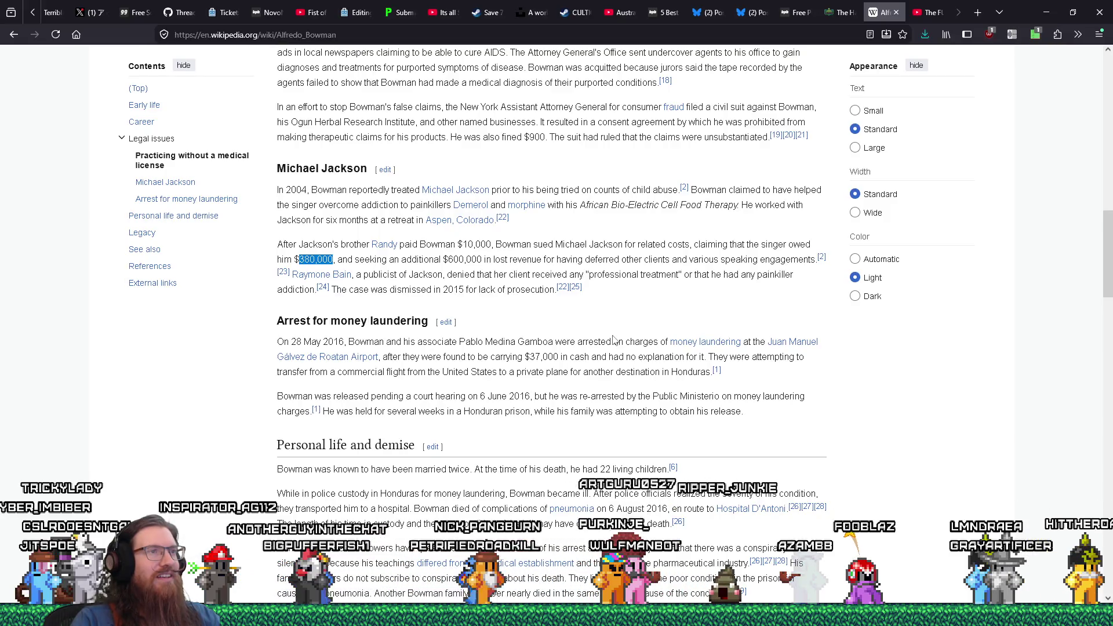
{"action": "scroll", "coordinate": [615, 339], "scroll_direction": "up", "scroll_amount": 15}
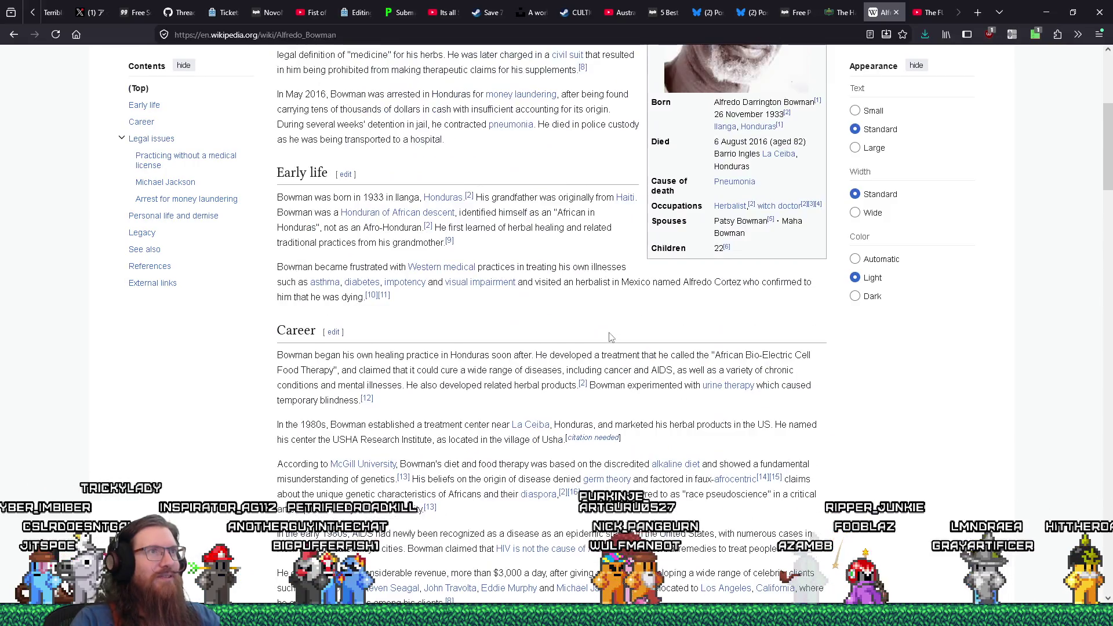
{"action": "scroll", "coordinate": [609, 329], "scroll_direction": "down", "scroll_amount": 15}
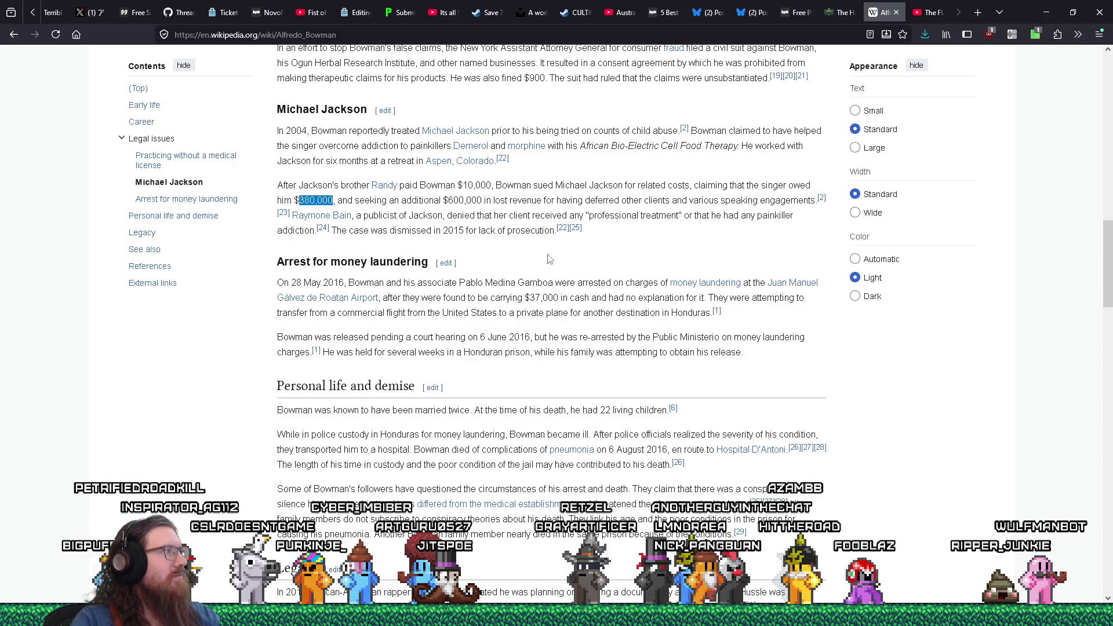
Close the Wikipedia tab, pause the lore video, and play the 'Its all Stock Sound Effects' video
{"action": "left_click", "coordinate": [897, 13]}
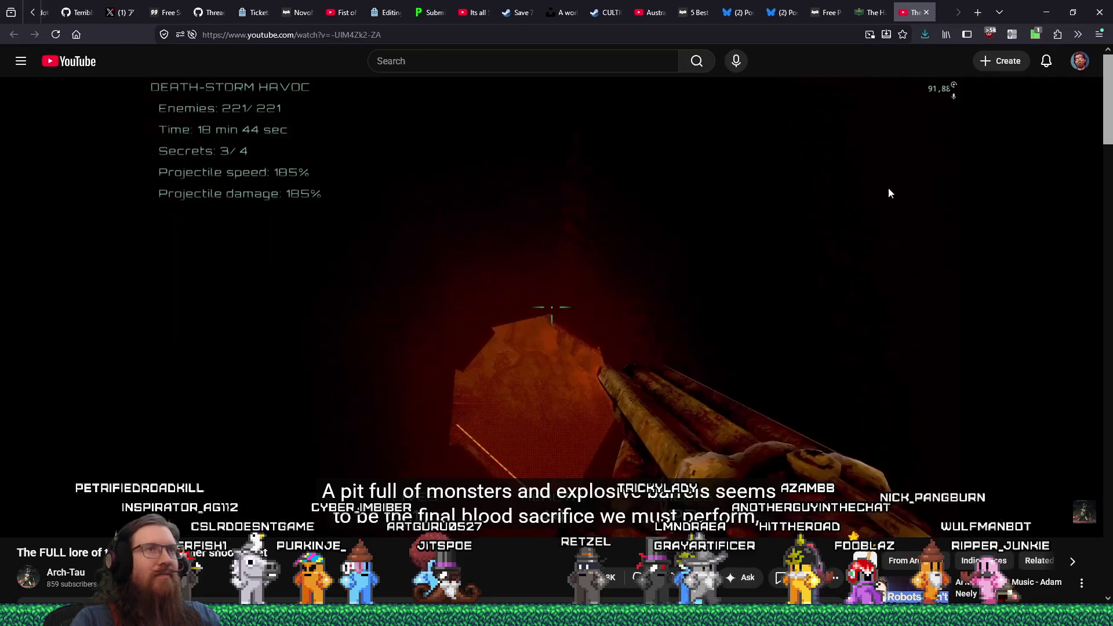
{"action": "left_click", "coordinate": [886, 276]}
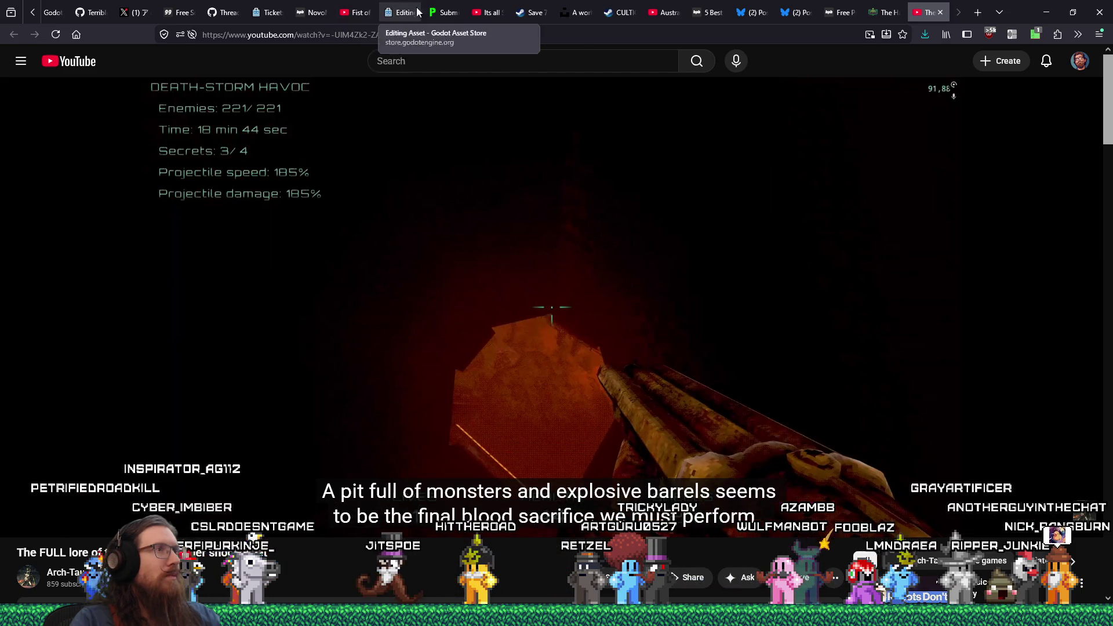
{"action": "left_click", "coordinate": [477, 9]}
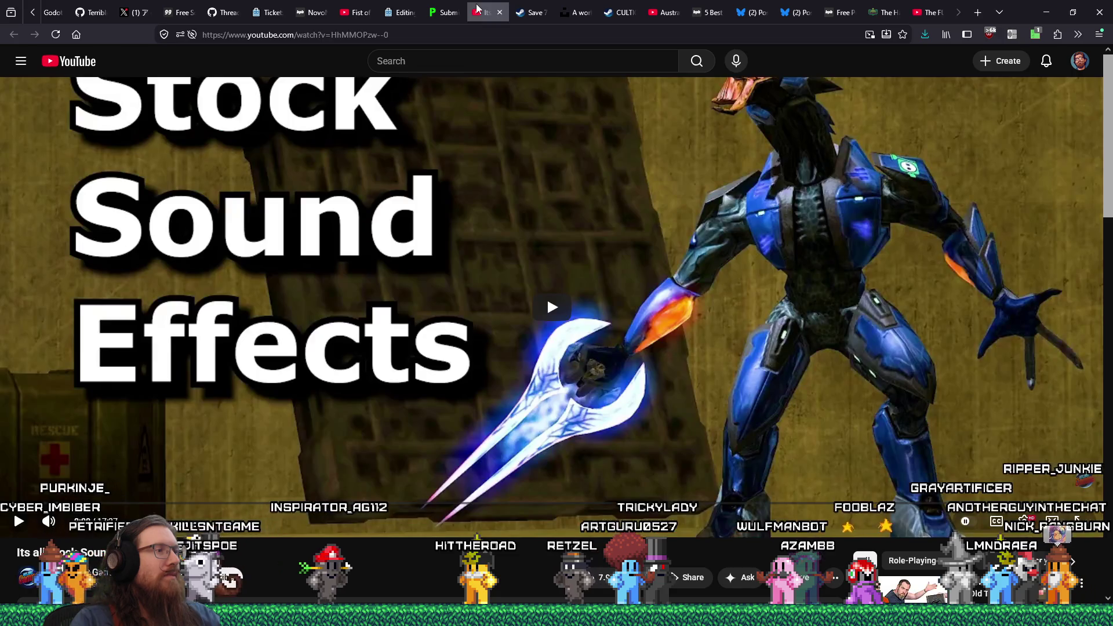
{"action": "left_click", "coordinate": [542, 306]}
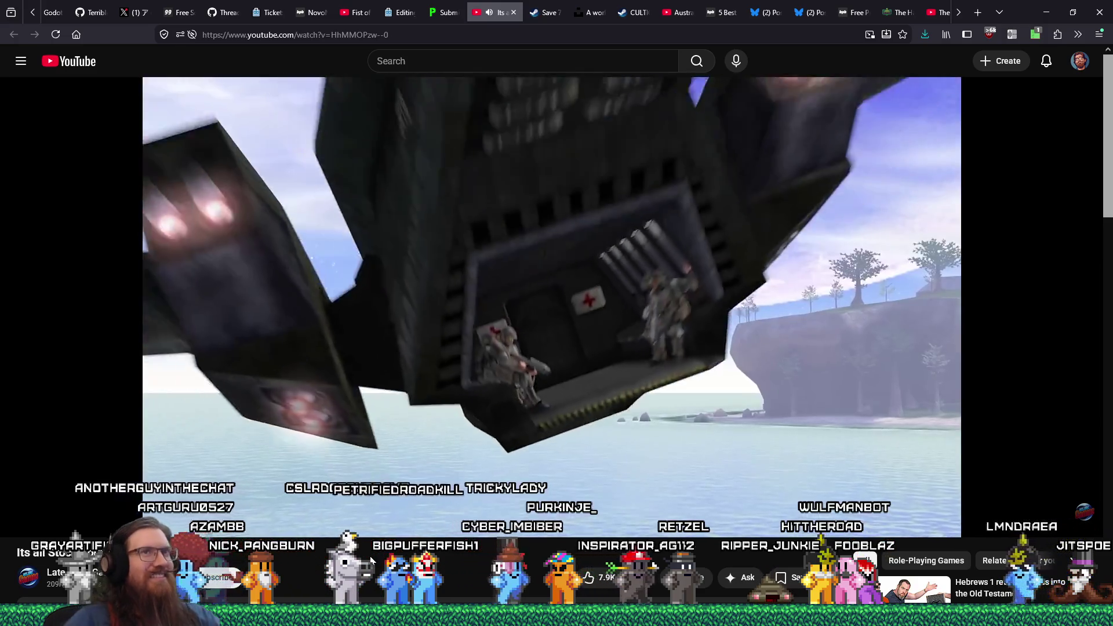
Disable Jump Cutter for the stock sound effects video and pause it on the spreadsheet frame
{"action": "left_click", "coordinate": [1012, 35]}
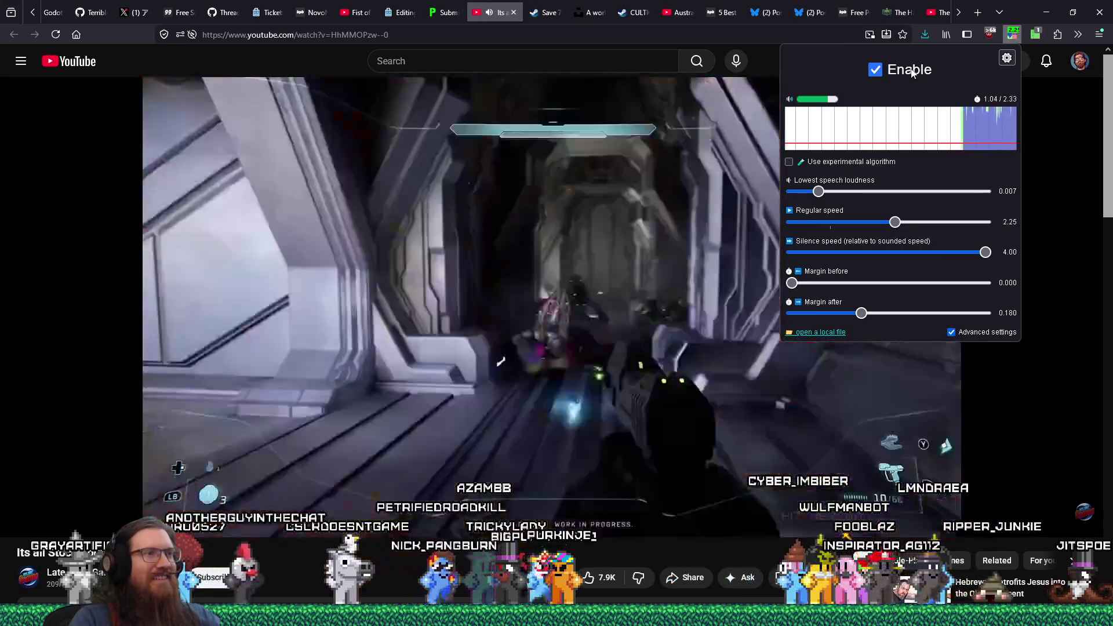
{"action": "left_click", "coordinate": [912, 70]}
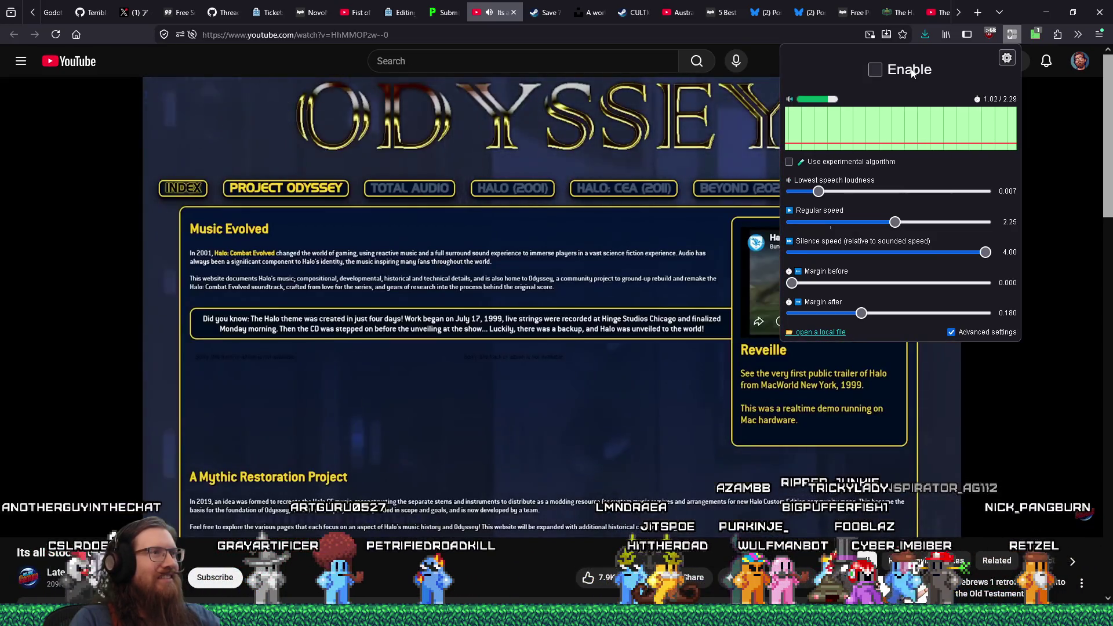
{"action": "left_click", "coordinate": [516, 559]}
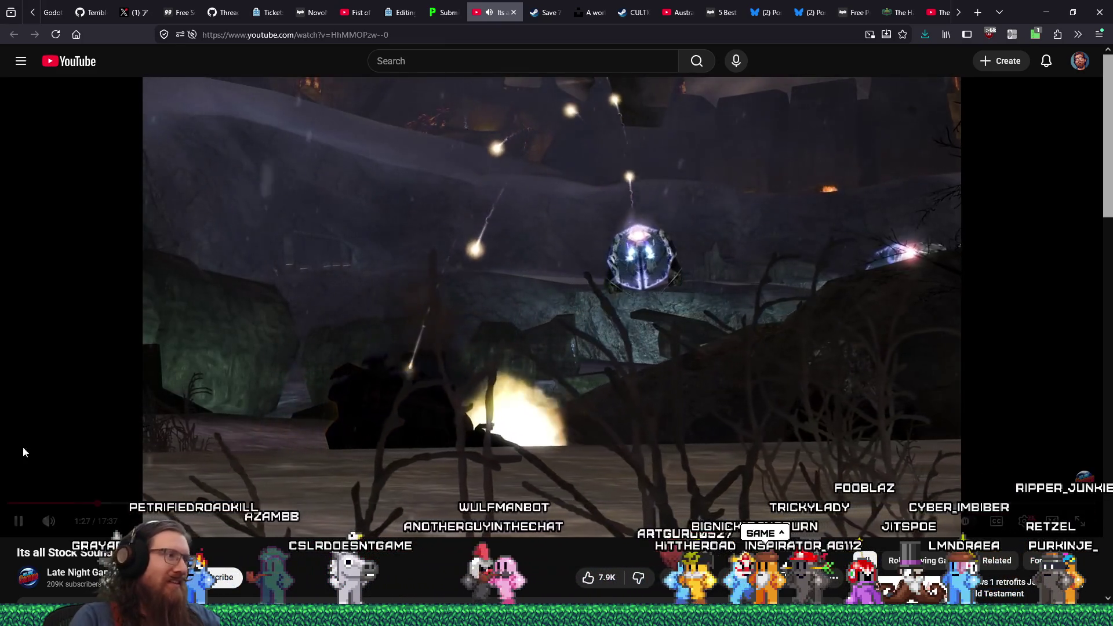
{"action": "left_click", "coordinate": [19, 522]}
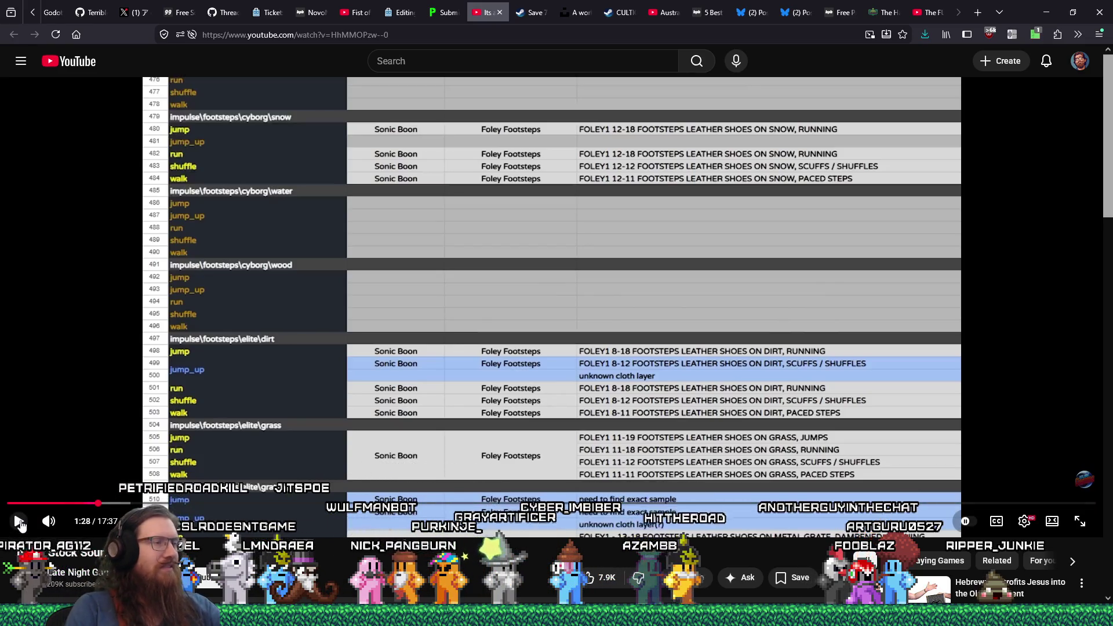
Briefly replay the sound effects video, then restore its Firefox window and move its tab rightward
{"action": "left_click", "coordinate": [20, 523]}
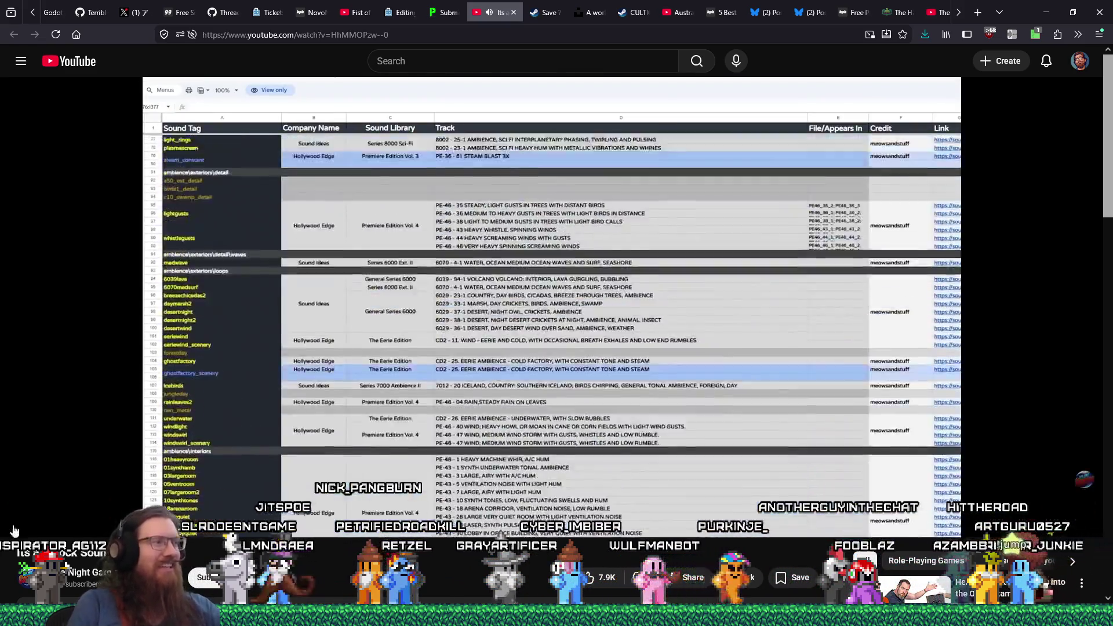
{"action": "left_click", "coordinate": [21, 523]}
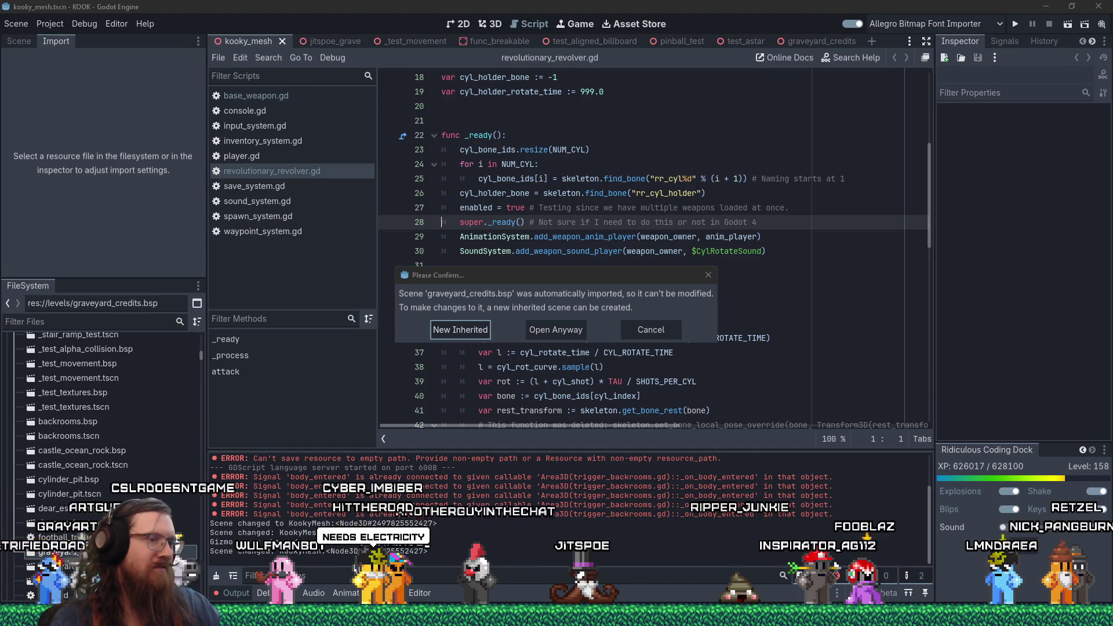
{"action": "mouse_move", "coordinate": [557, 617]}
{"action": "left_click", "coordinate": [972, 591]}
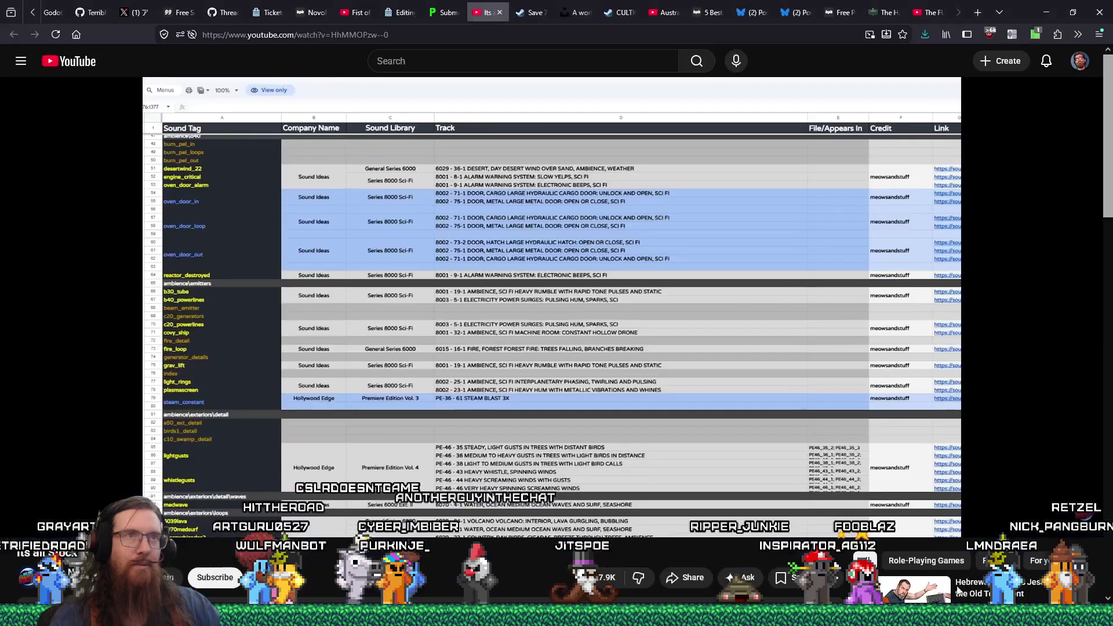
{"action": "left_click_drag", "start_coordinate": [554, 7], "coordinate": [913, 23]}
Load the copied Surface Duo Wikipedia address in a new tab placed beside the video
{"action": "key", "text": "ctrl+t"}
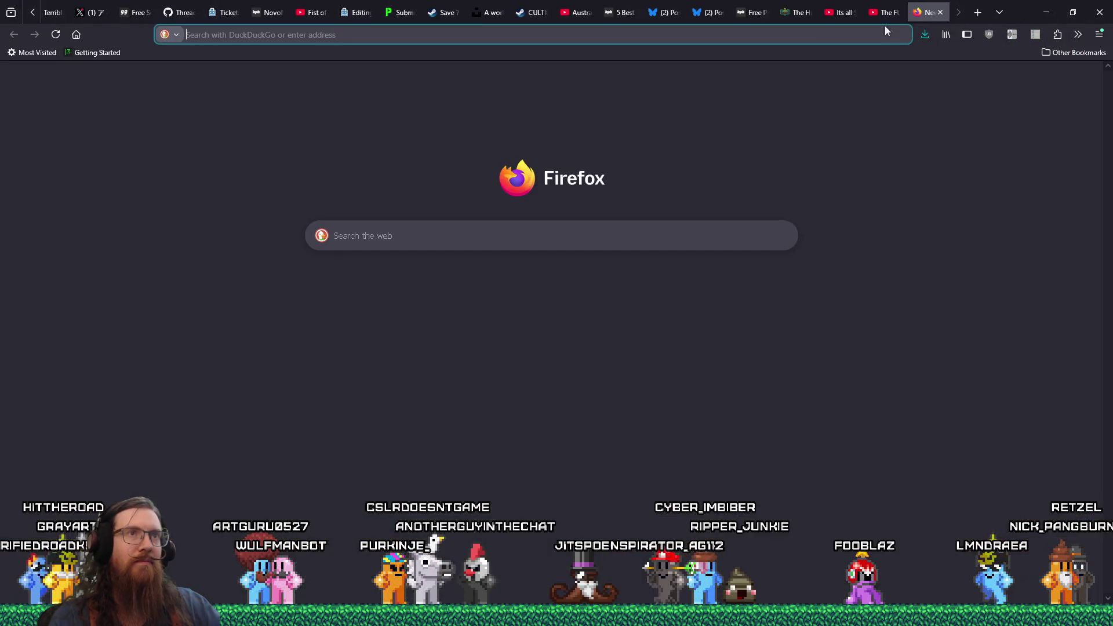
{"action": "left_click", "coordinate": [859, 134]}
{"action": "left_click_drag", "start_coordinate": [927, 12], "coordinate": [880, 13]}
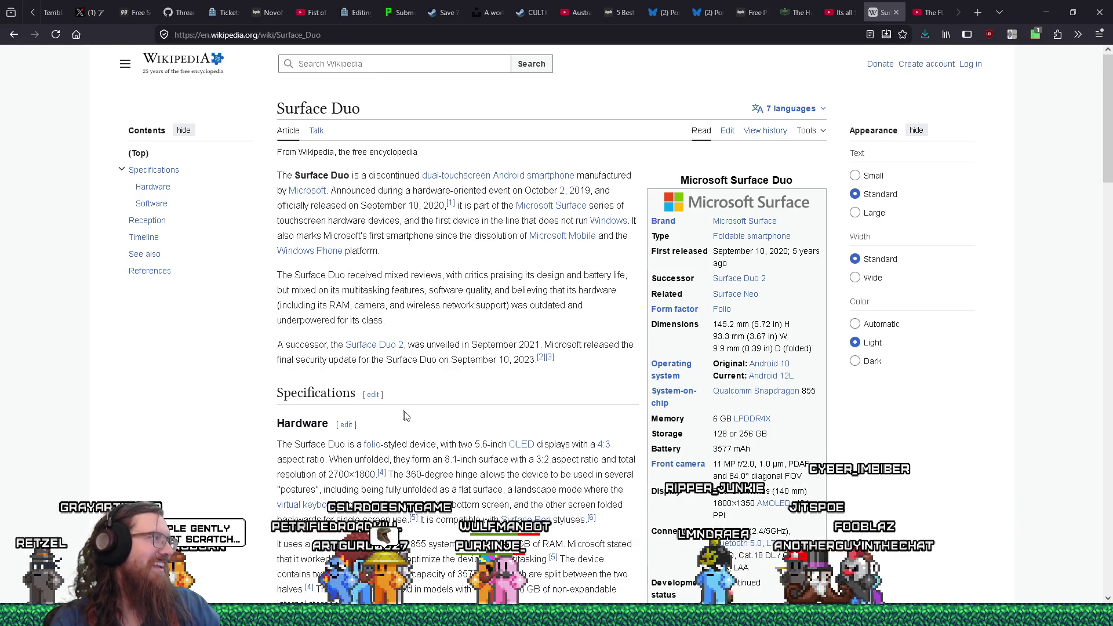
Scroll through the Surface Duo Wikipedia article, then close its tab
{"action": "scroll", "coordinate": [404, 415], "scroll_direction": "down", "scroll_amount": 3}
{"action": "scroll", "coordinate": [405, 415], "scroll_direction": "up", "scroll_amount": 3}
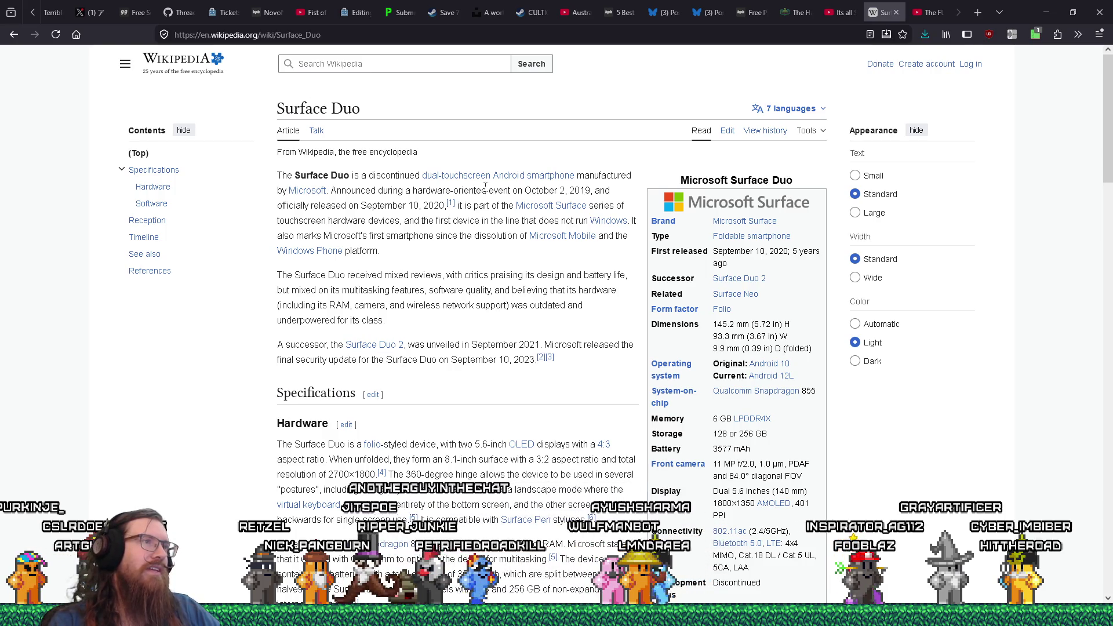
{"action": "mouse_move", "coordinate": [524, 181]}
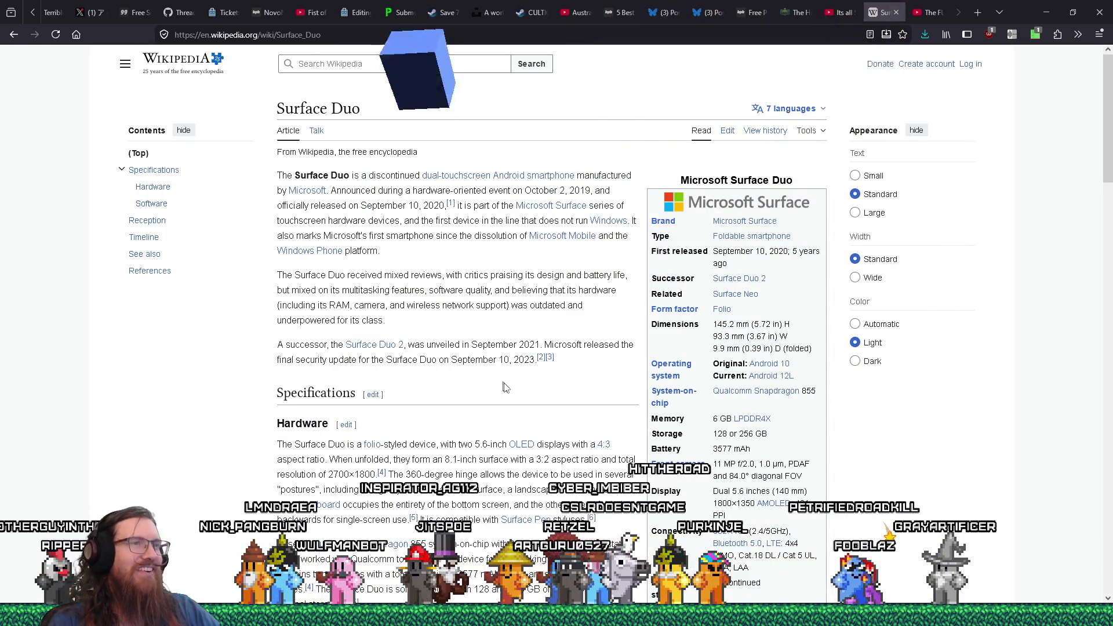
{"action": "scroll", "coordinate": [505, 387], "scroll_direction": "down", "scroll_amount": 5}
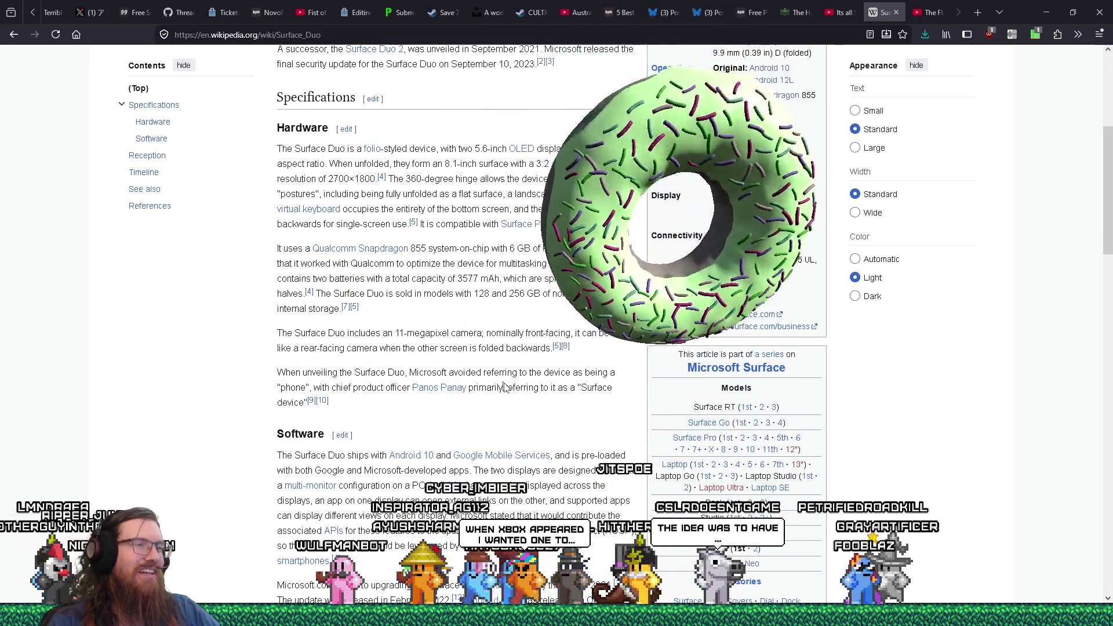
{"action": "scroll", "coordinate": [505, 387], "scroll_direction": "down", "scroll_amount": 4}
{"action": "scroll", "coordinate": [503, 382], "scroll_direction": "up", "scroll_amount": 7}
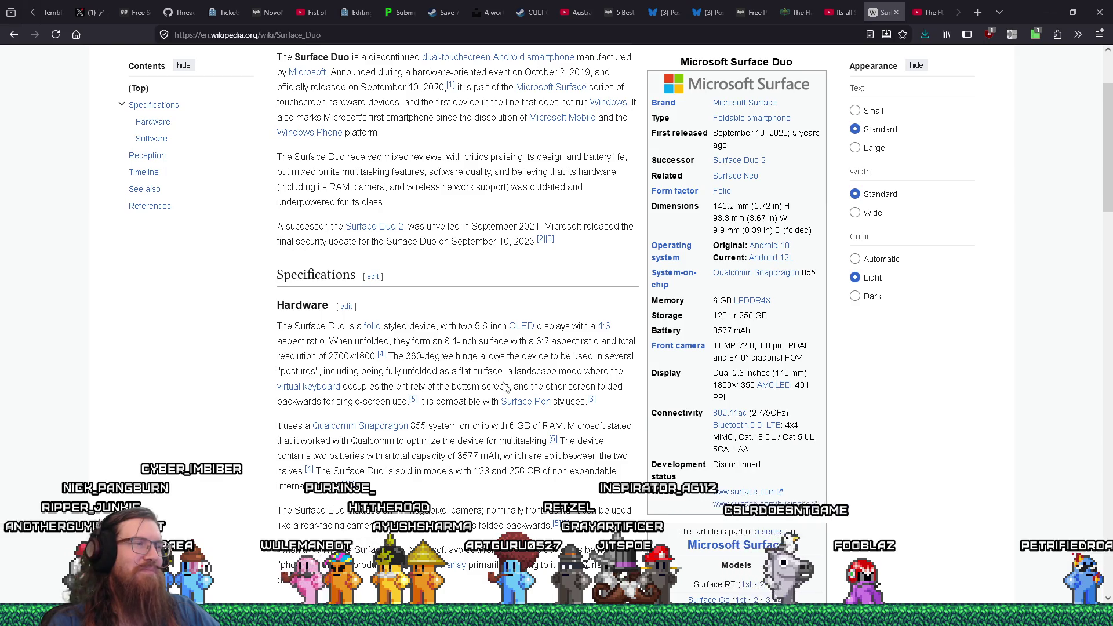
{"action": "scroll", "coordinate": [504, 387], "scroll_direction": "down", "scroll_amount": 3}
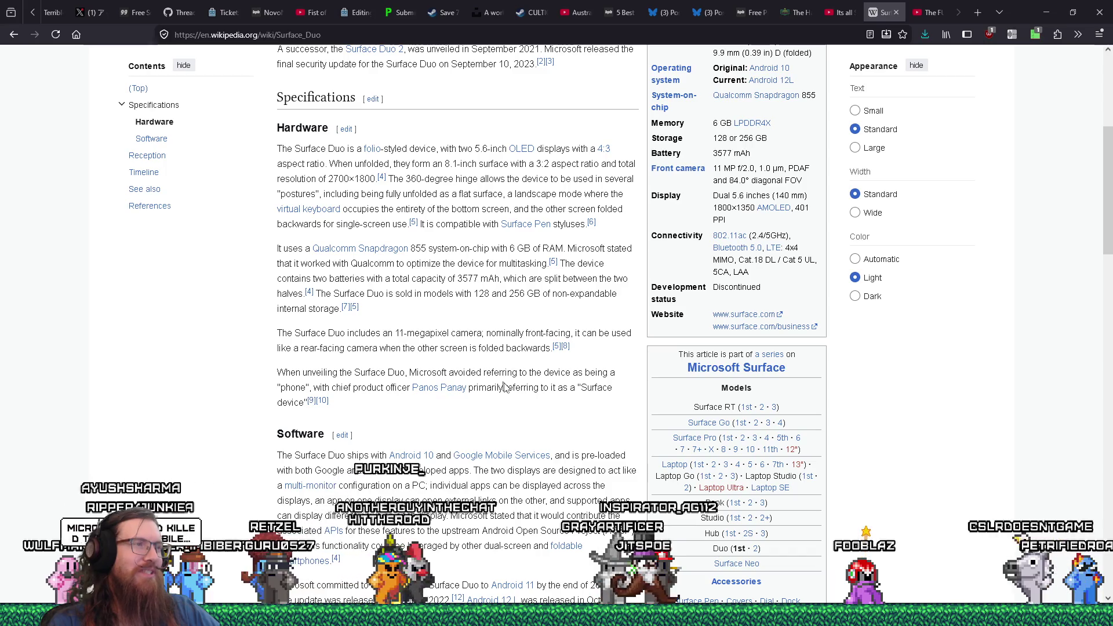
{"action": "scroll", "coordinate": [504, 387], "scroll_direction": "up", "scroll_amount": 5}
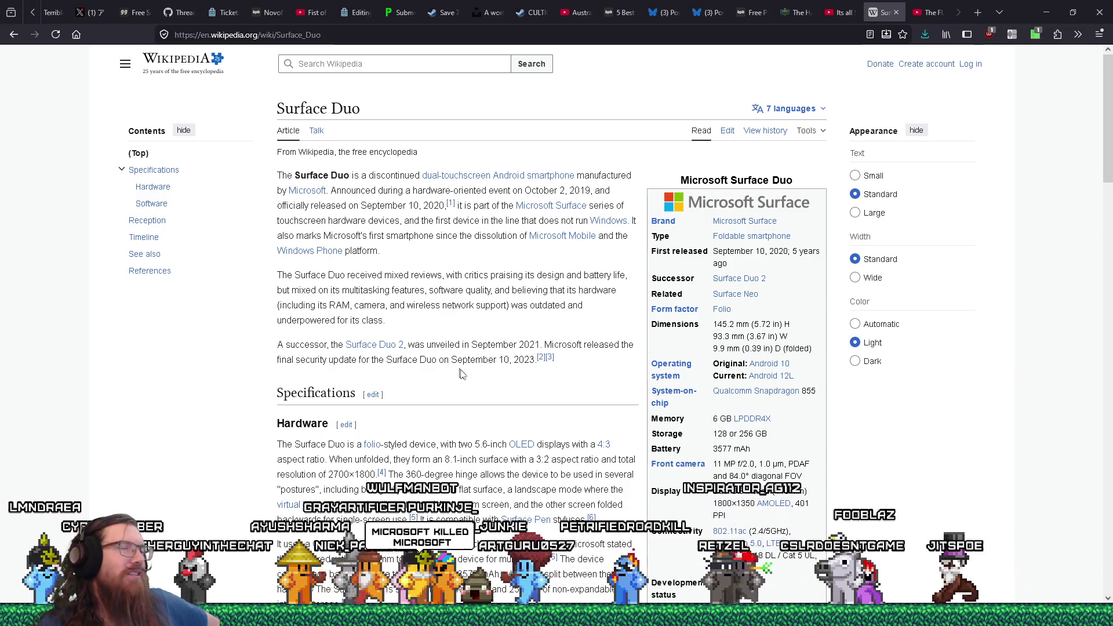
{"action": "left_click", "coordinate": [896, 14]}
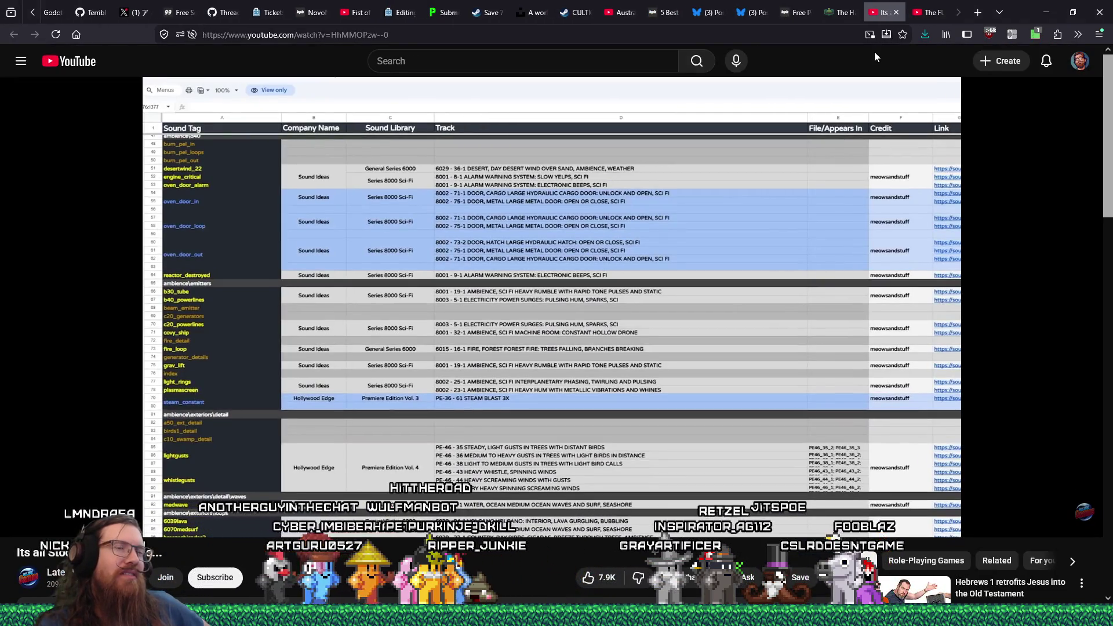
Pause and resume the spreadsheet video, then drag the Bada article window over it
{"action": "mouse_move", "coordinate": [819, 194]}
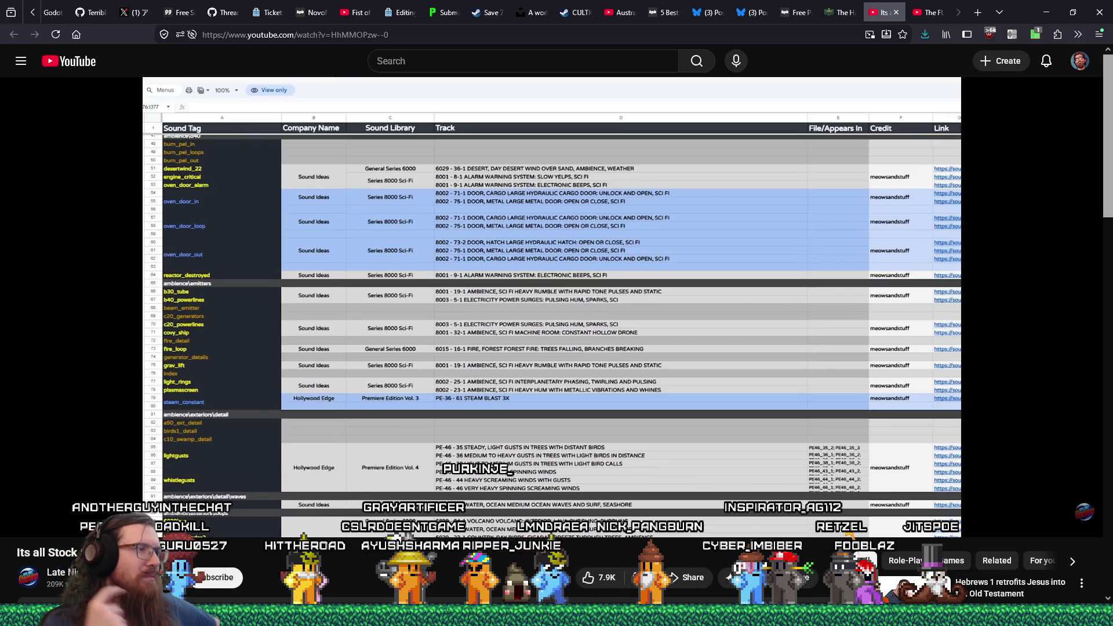
{"action": "left_click", "coordinate": [583, 192]}
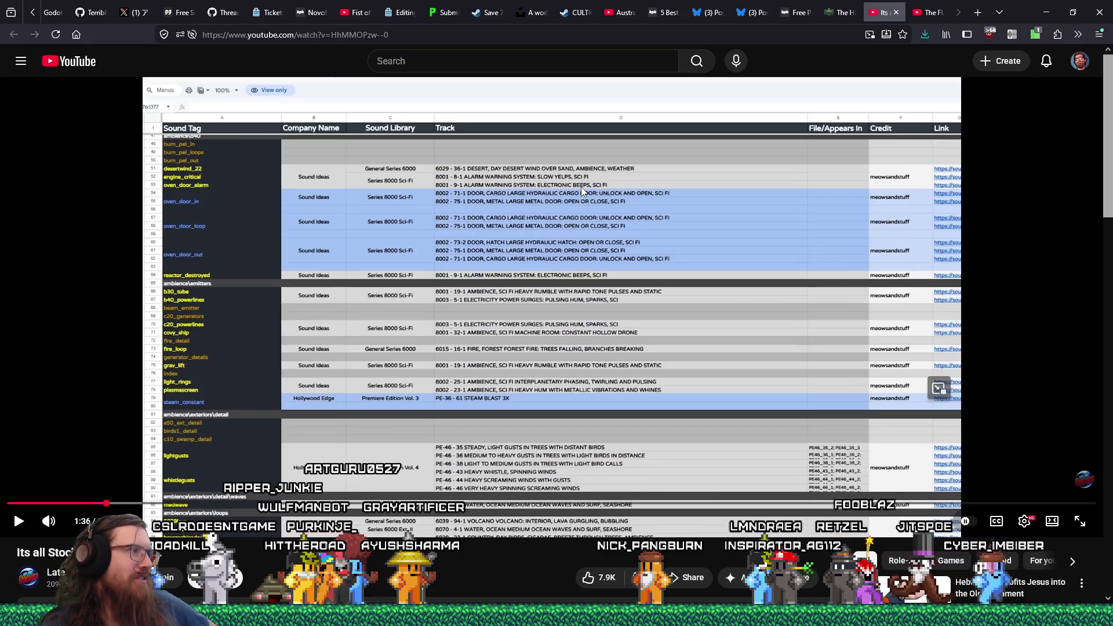
{"action": "key", "text": "space"}
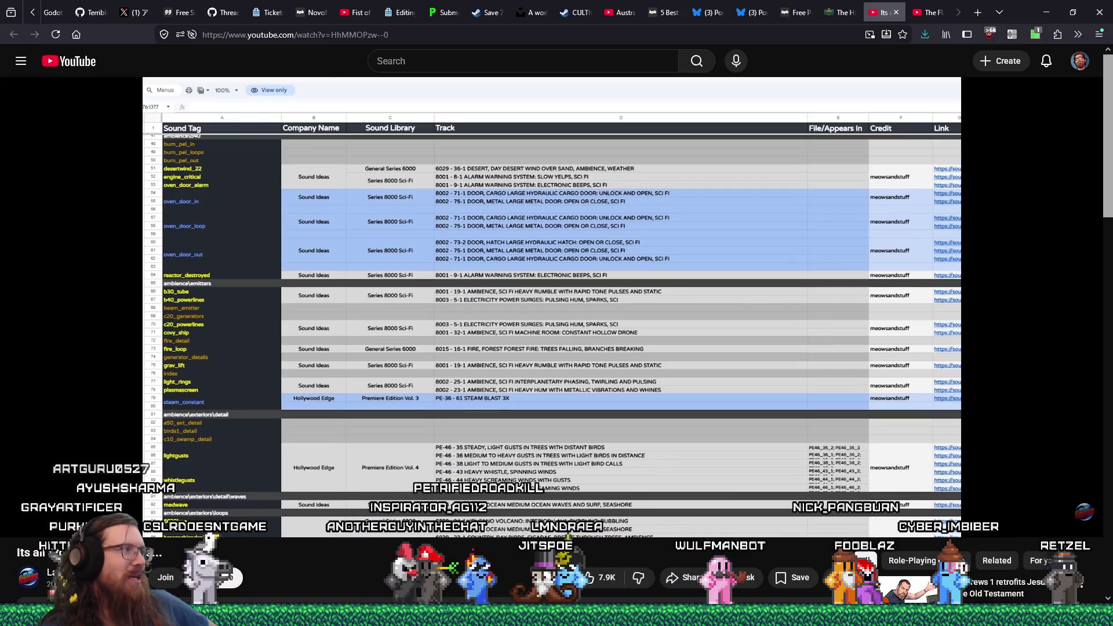
{"action": "mouse_move", "coordinate": [222, 537]}
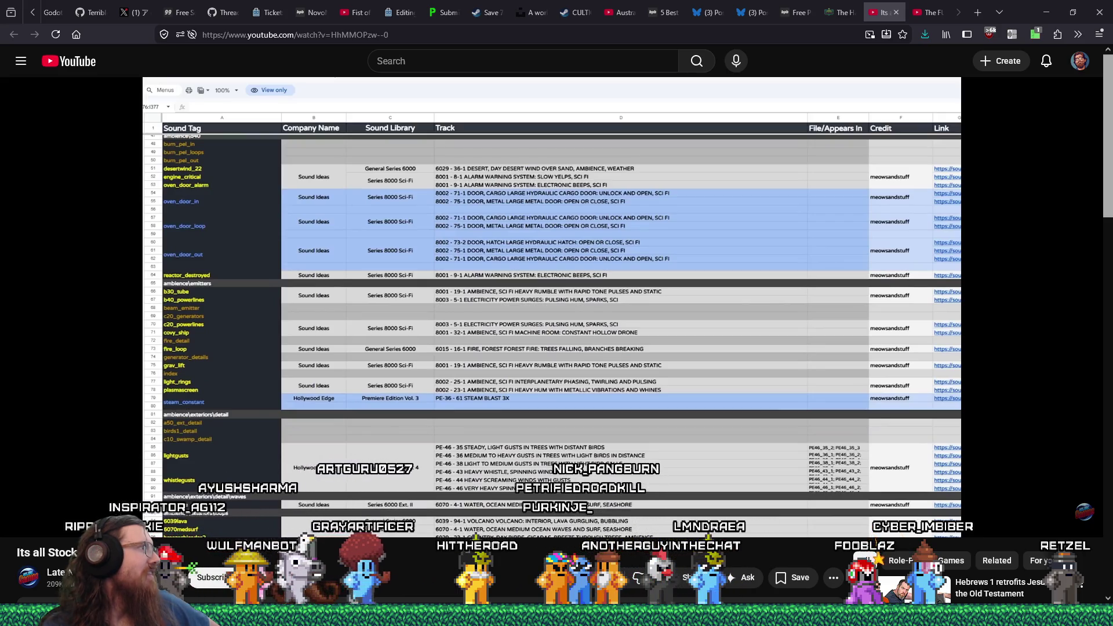
{"action": "left_click_drag", "start_coordinate": [0, 55], "coordinate": [537, 47]}
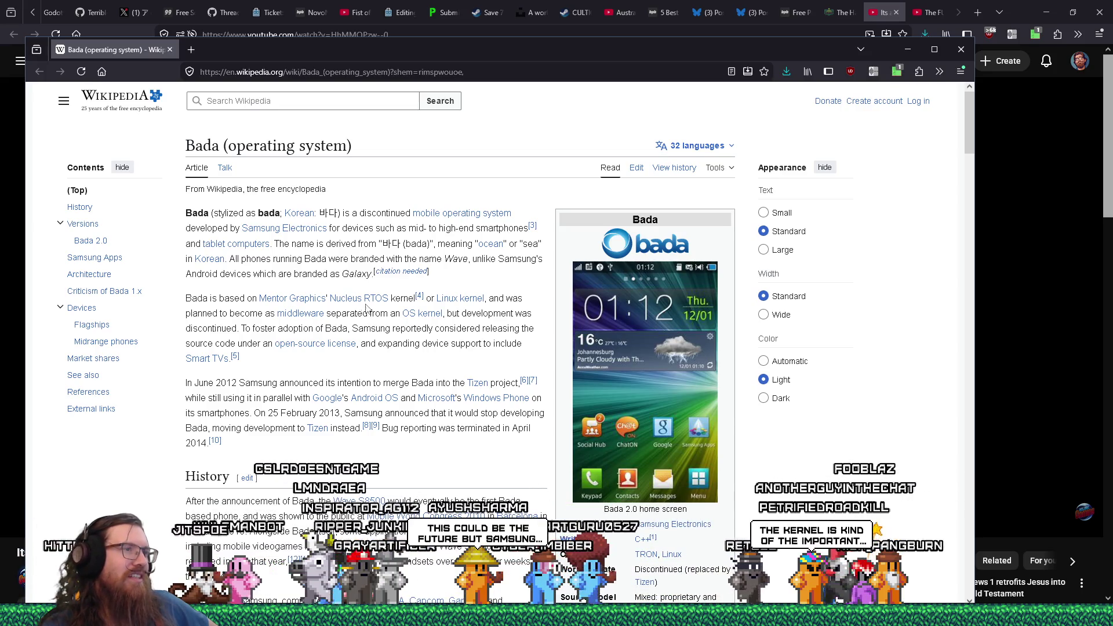
Select the Wave-branded phones sentence, scroll the Bada article to Versions, then switch to the Instagram window
{"action": "mouse_move", "coordinate": [364, 302]}
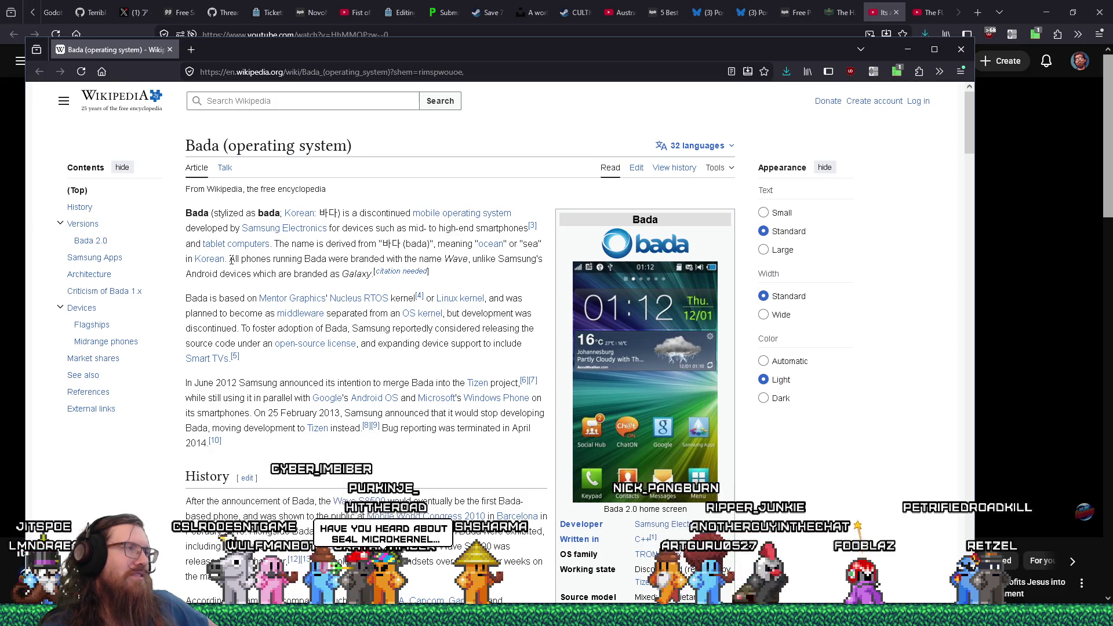
{"action": "left_click_drag", "start_coordinate": [230, 260], "coordinate": [244, 278]}
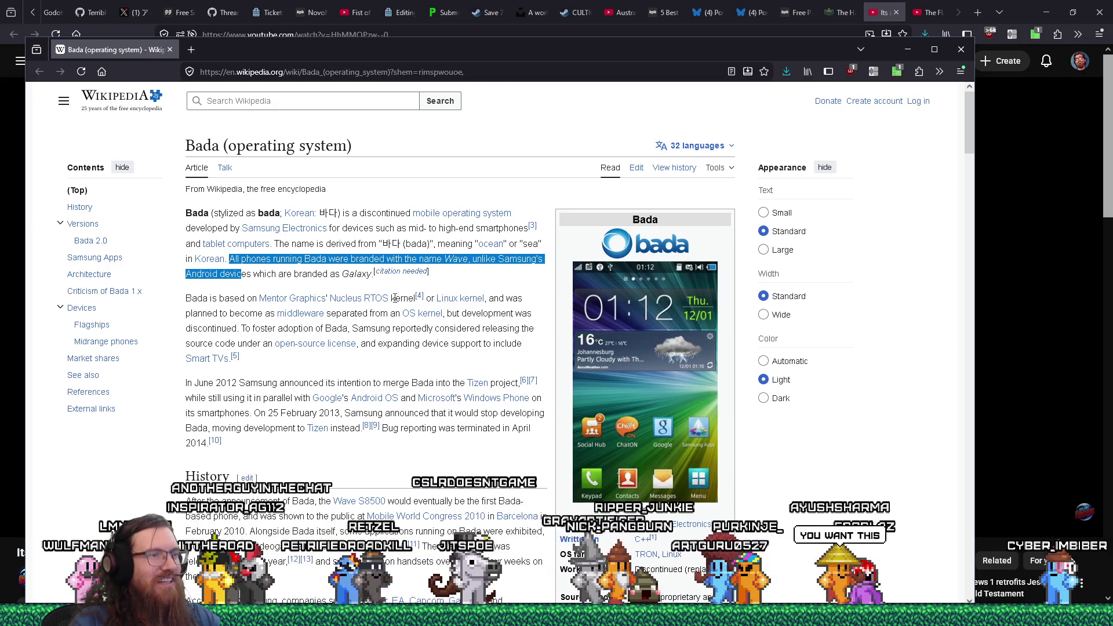
{"action": "scroll", "coordinate": [409, 295], "scroll_direction": "down", "scroll_amount": 2}
{"action": "mouse_move", "coordinate": [374, 311]}
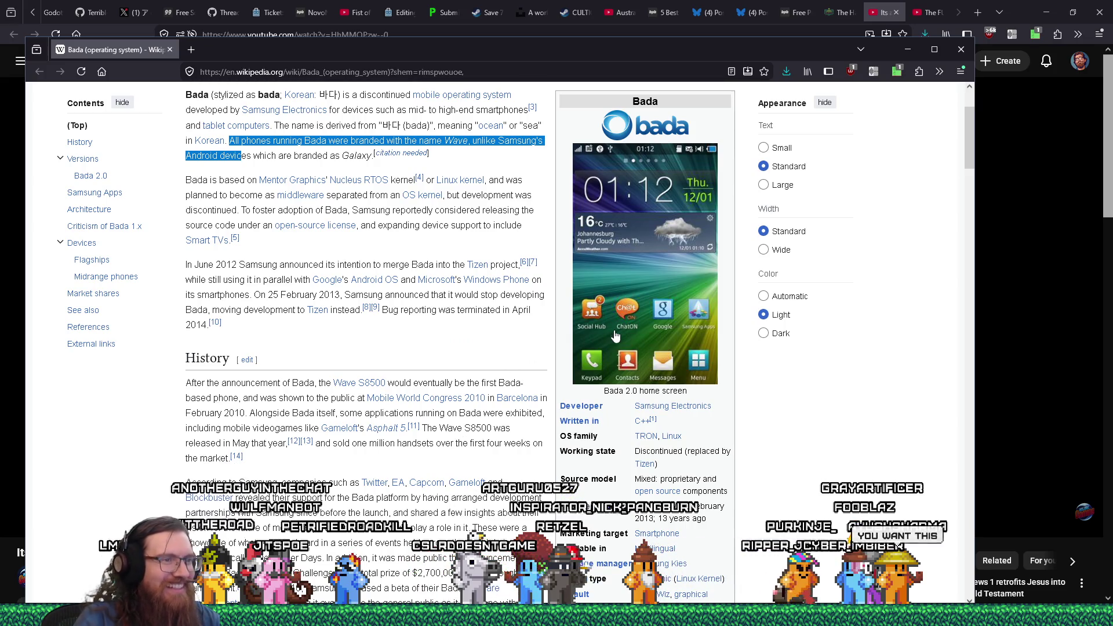
{"action": "scroll", "coordinate": [616, 336], "scroll_direction": "down", "scroll_amount": 6}
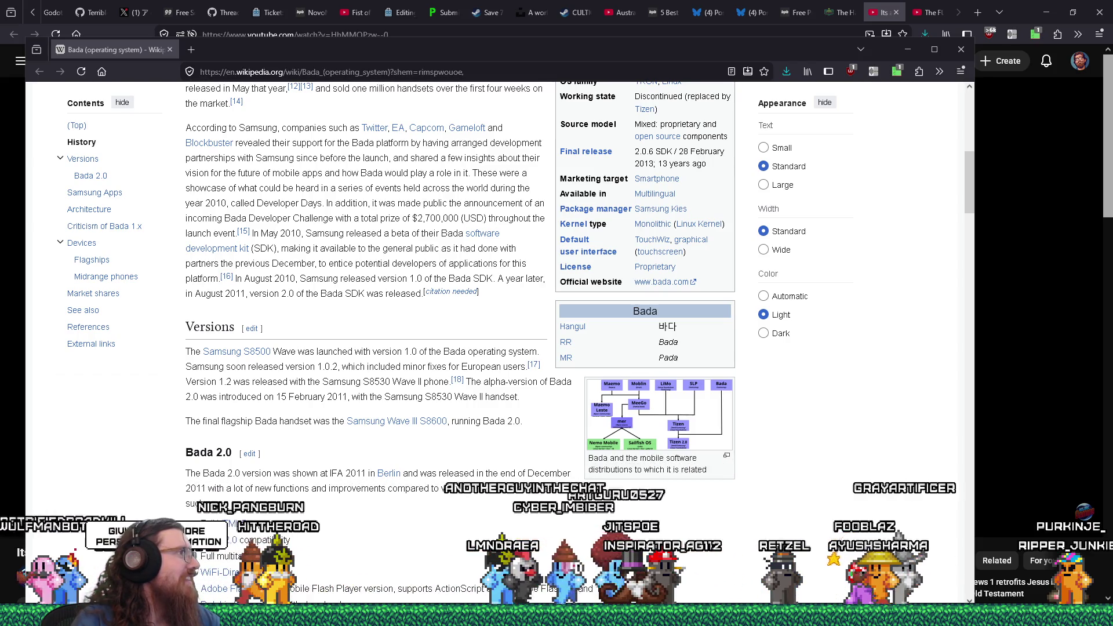
{"action": "key", "text": "alt+Tab"}
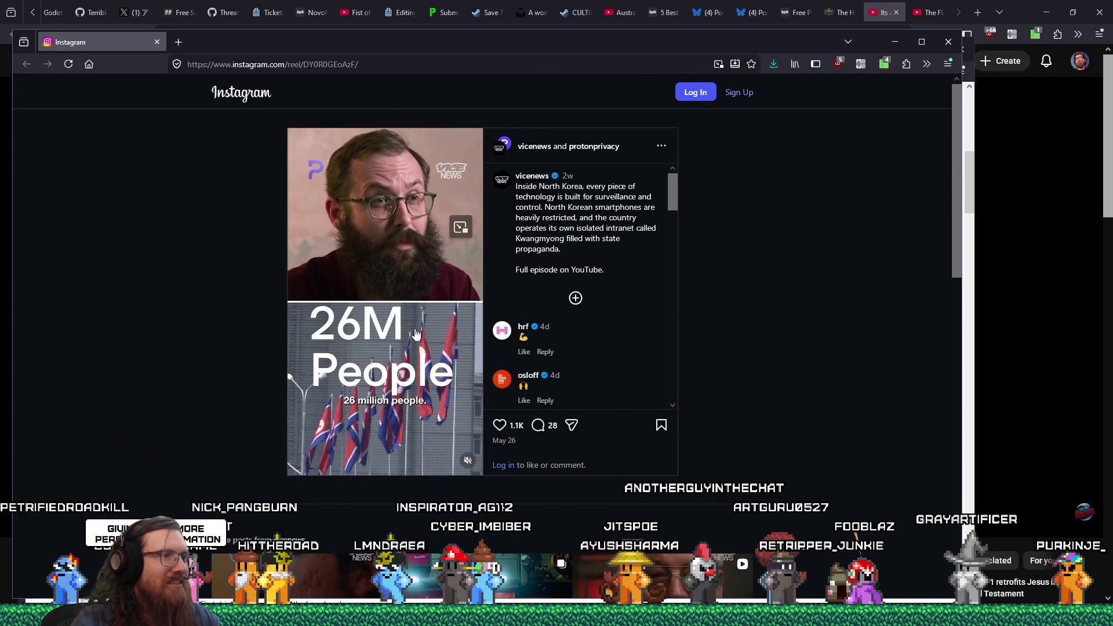
Unmute and resume the Vice News reel, and dismiss the Instagram sign-up prompt
{"action": "left_click", "coordinate": [467, 461]}
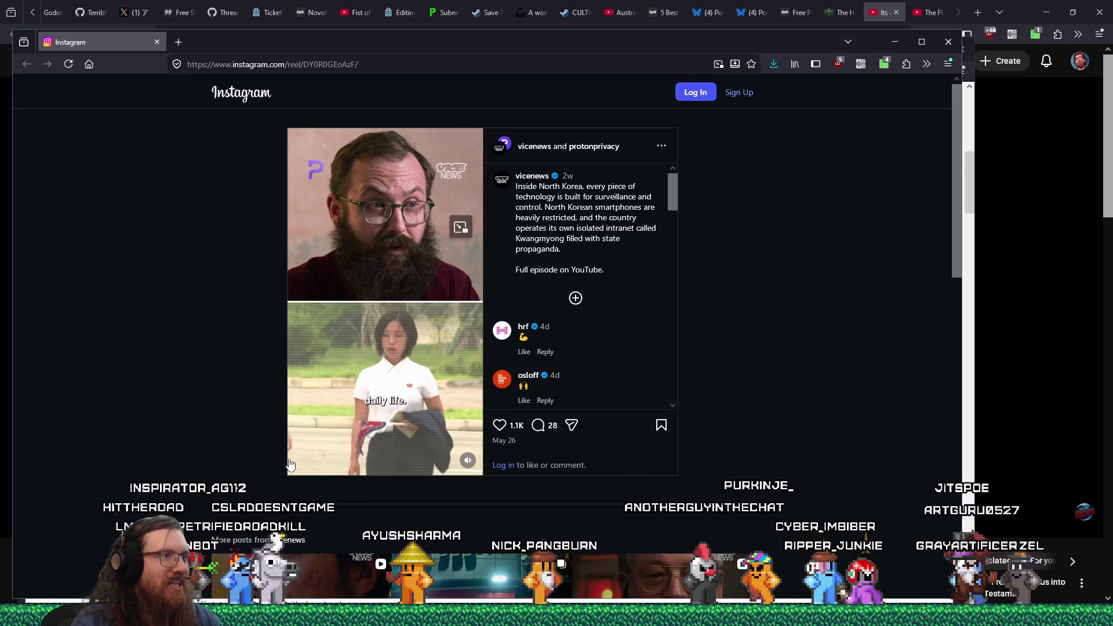
{"action": "left_click", "coordinate": [290, 464]}
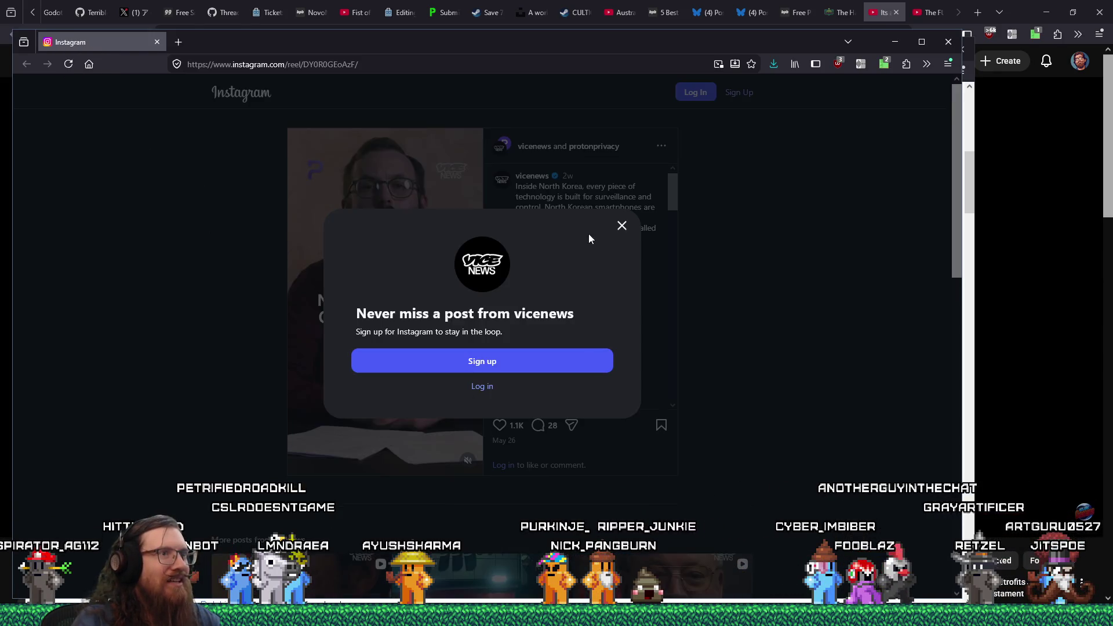
{"action": "left_click", "coordinate": [621, 225]}
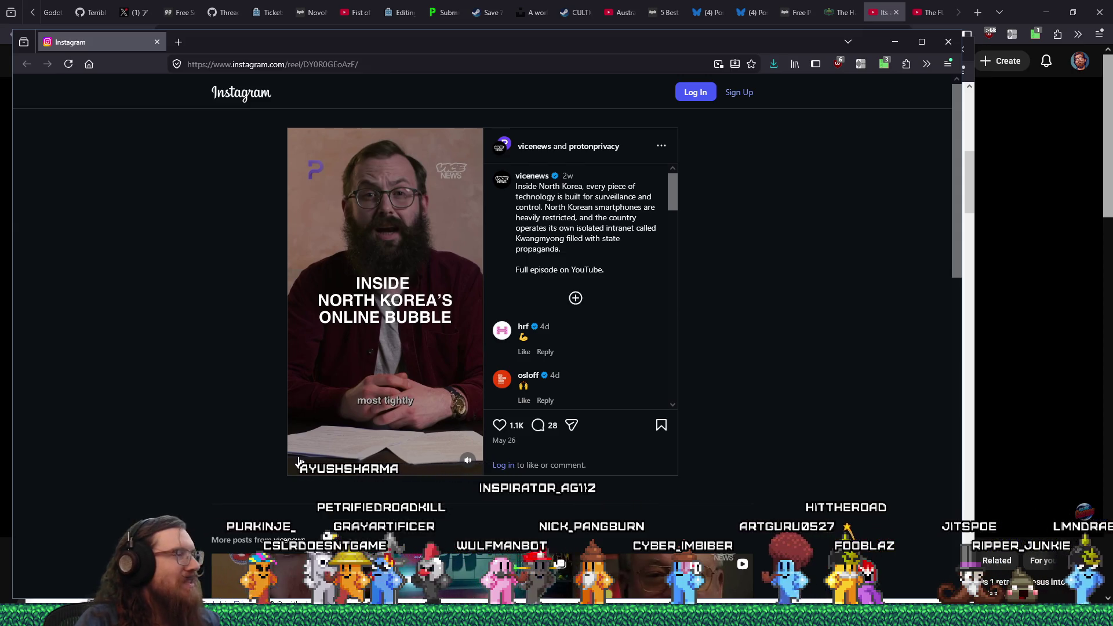
{"action": "mouse_move", "coordinate": [300, 462]}
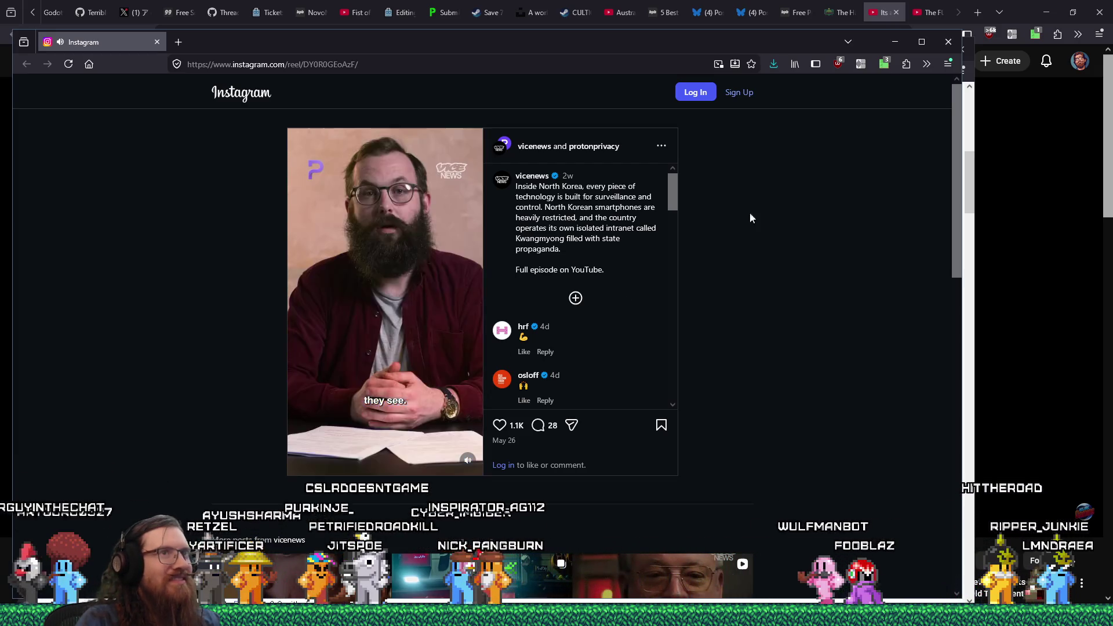
{"action": "left_click", "coordinate": [858, 64]}
Enable Jump Cutter on the reel at 2.25 regular and 4.00 silence speed, then close it
{"action": "left_click", "coordinate": [750, 100]}
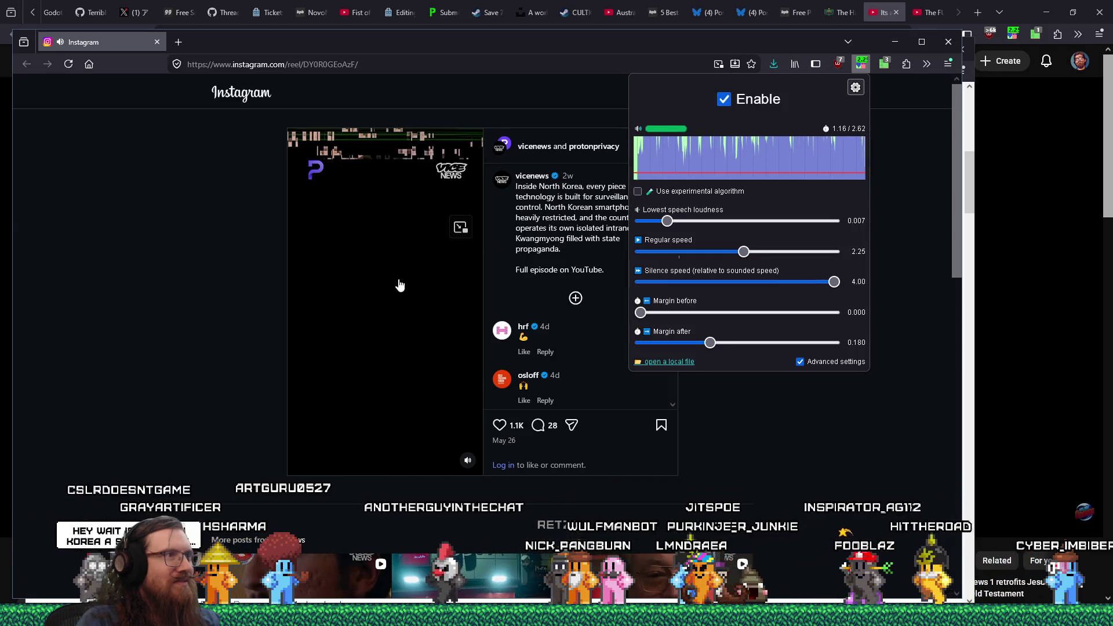
{"action": "left_click", "coordinate": [273, 273]}
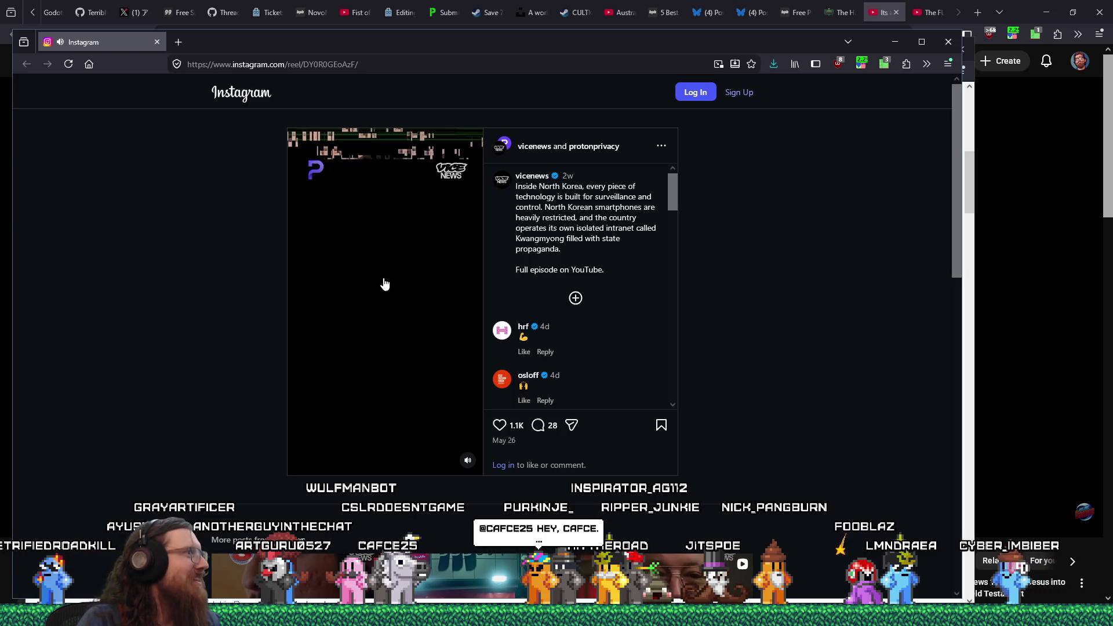
Reopen the Jump Cutter popup and open a new blank tab beside the reel
{"action": "left_click", "coordinate": [861, 64]}
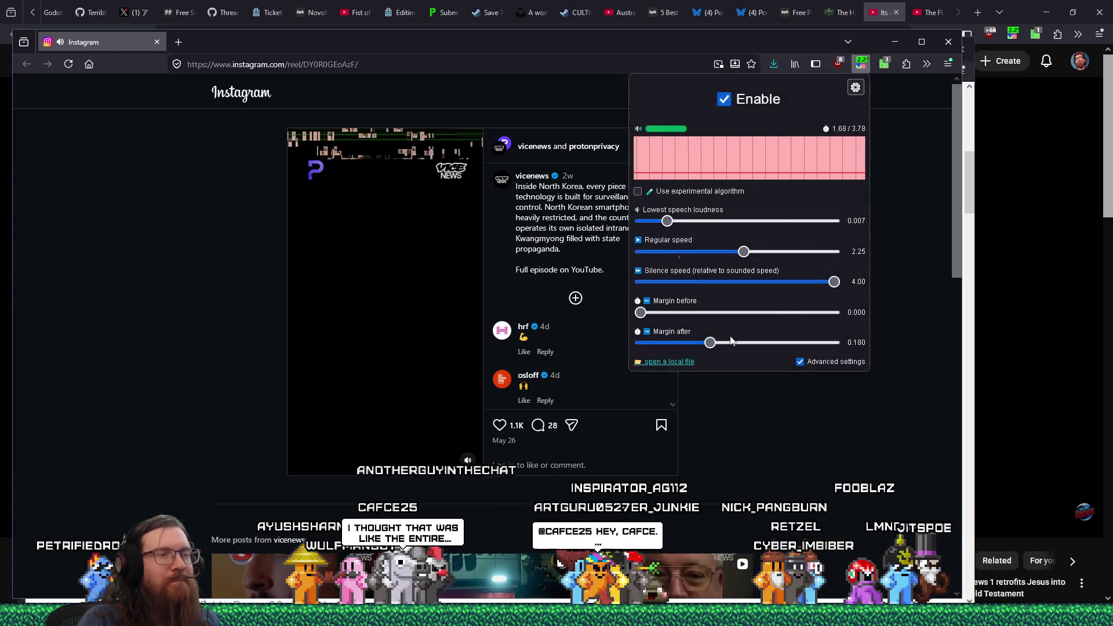
{"action": "left_click", "coordinate": [179, 42]}
Search for 'jump cutter', open its add-on page and copy the page address
{"action": "type", "text": "jump cut"}
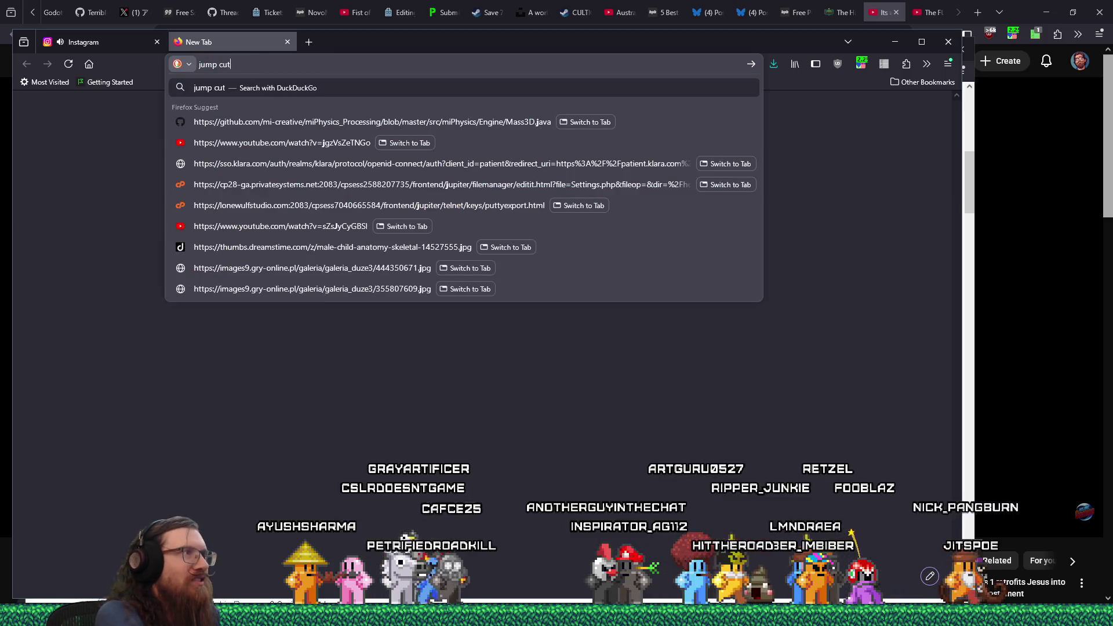
{"action": "type", "text": "terter ex"}
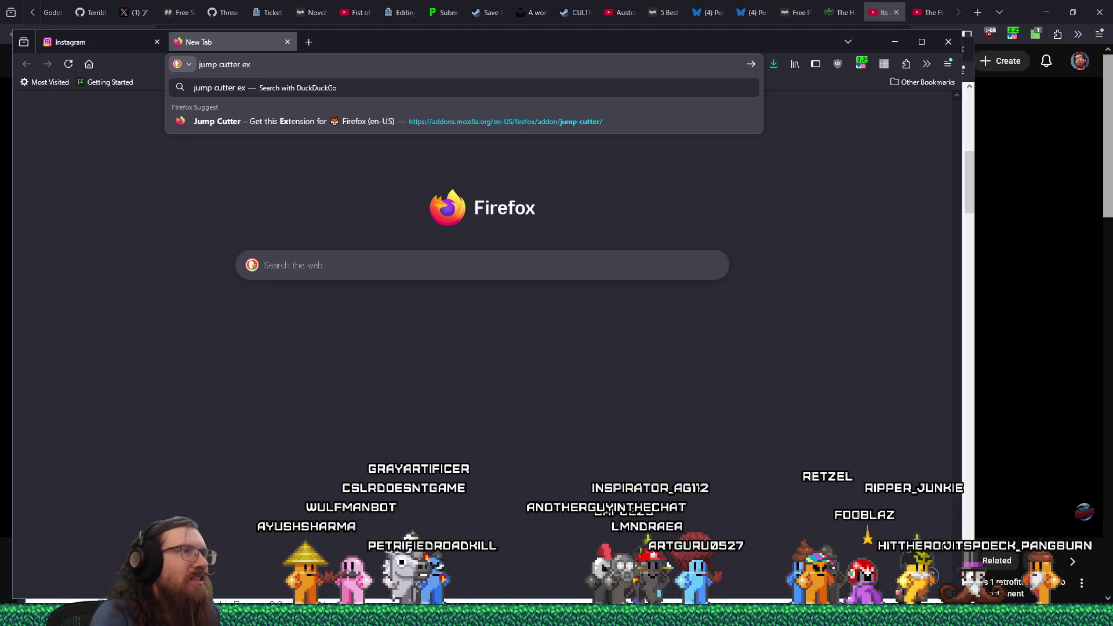
{"action": "left_click", "coordinate": [429, 117]}
{"action": "right_click", "coordinate": [385, 65]}
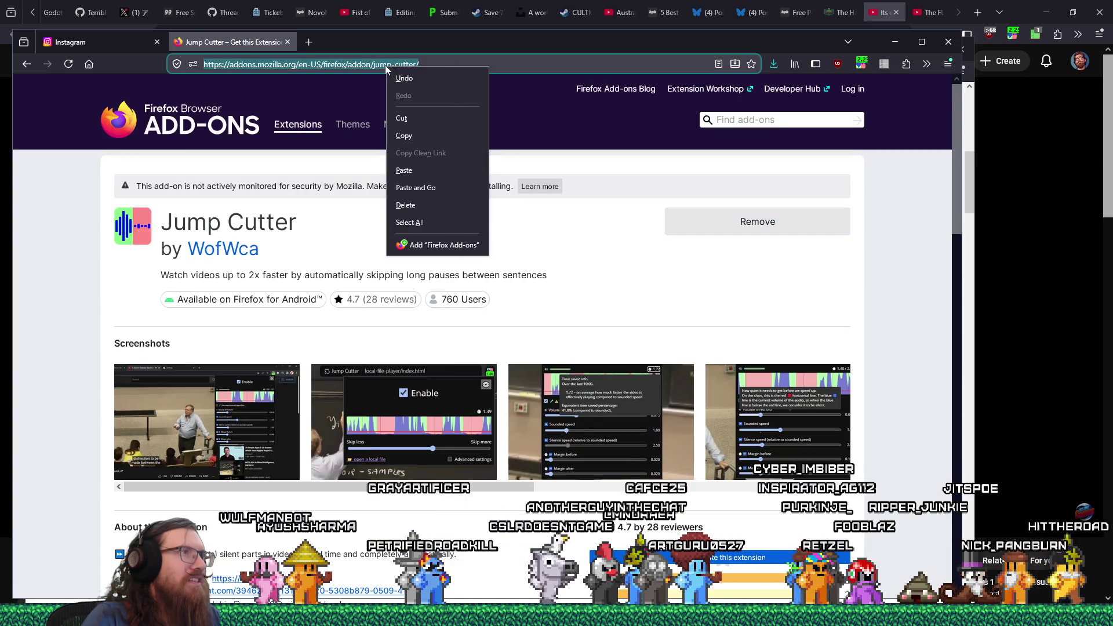
{"action": "left_click", "coordinate": [404, 137]}
{"action": "key", "text": "alt+Tab"}
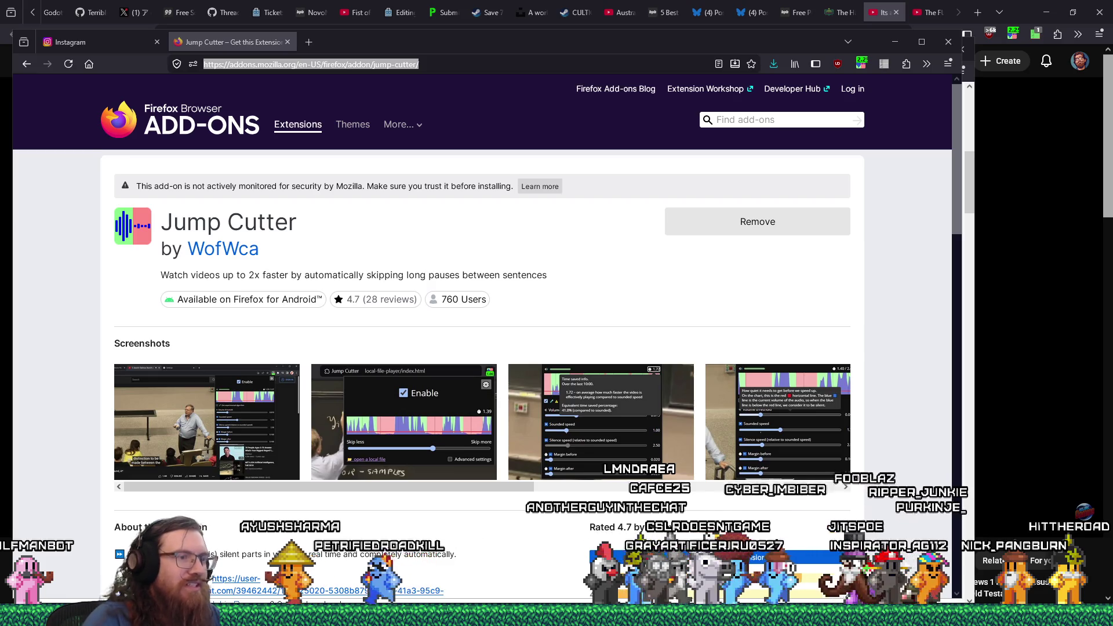
Scroll through the Jump Cutter page and view the second screenshot at full size
{"action": "scroll", "coordinate": [621, 524], "scroll_direction": "down", "scroll_amount": 5}
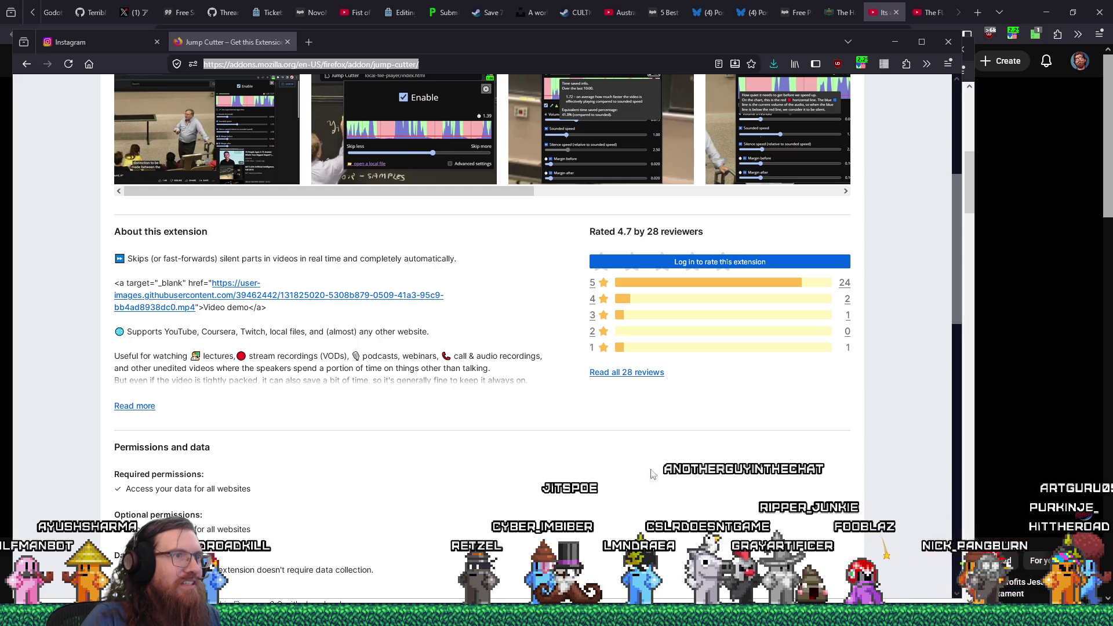
{"action": "scroll", "coordinate": [437, 445], "scroll_direction": "down", "scroll_amount": 4}
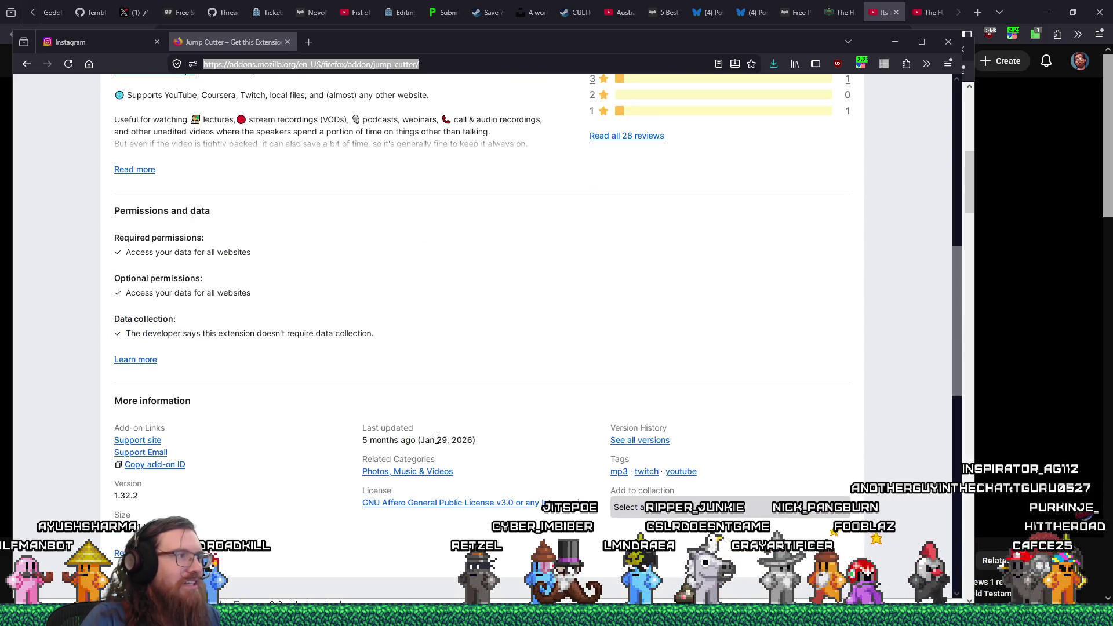
{"action": "scroll", "coordinate": [438, 444], "scroll_direction": "up", "scroll_amount": 9}
{"action": "scroll", "coordinate": [400, 458], "scroll_direction": "down", "scroll_amount": 2}
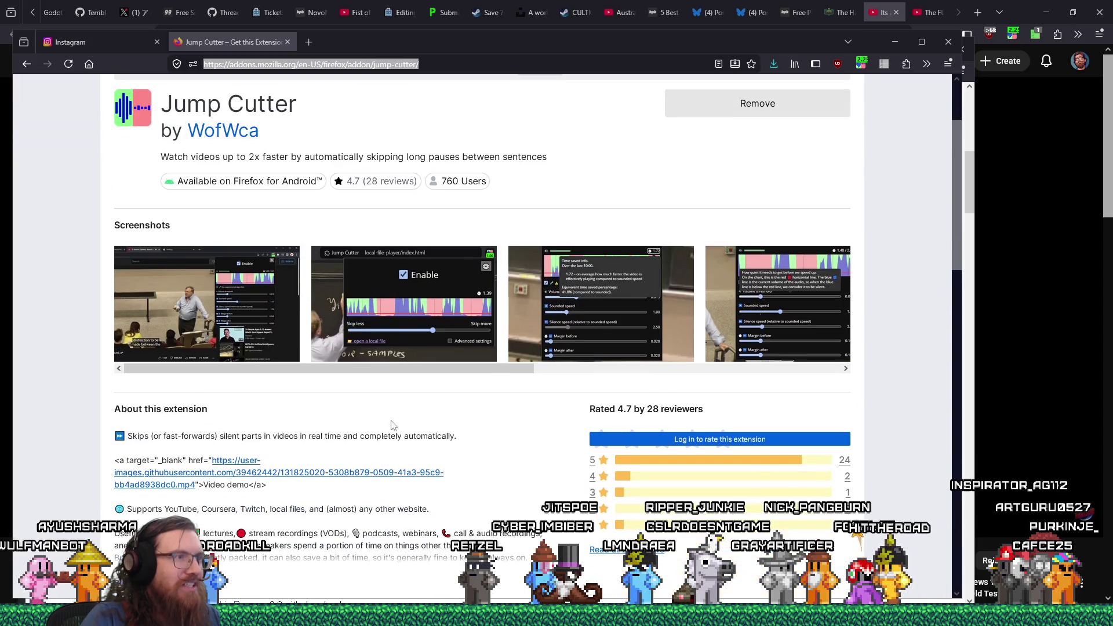
{"action": "left_click", "coordinate": [412, 336]}
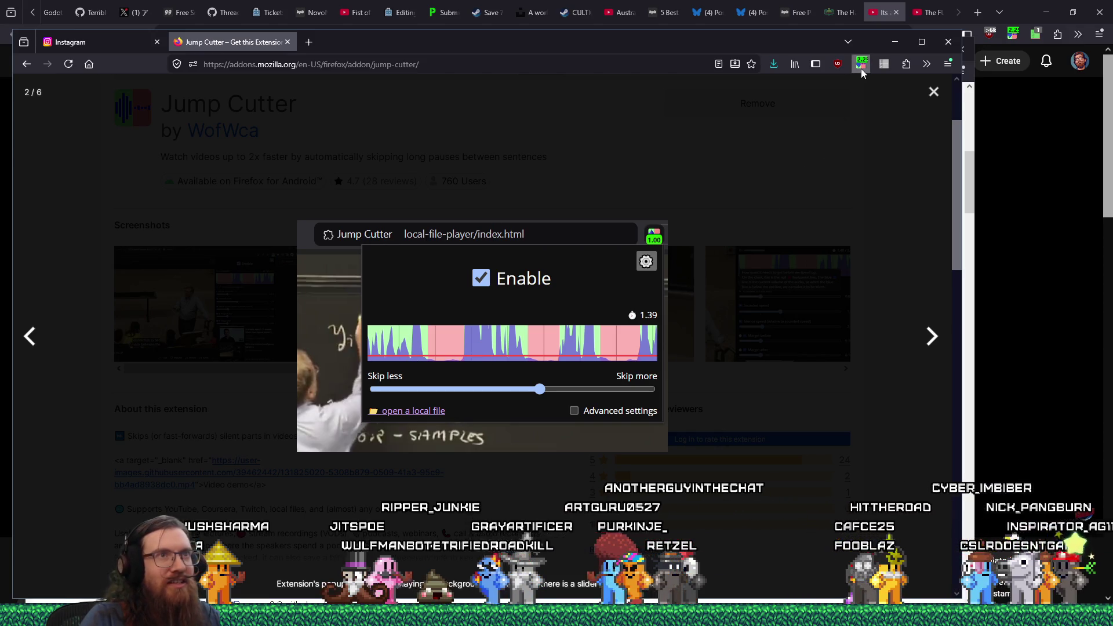
Read the tooltips on Jump Cutter's speed sliders, then dismiss the popup and screenshot viewer
{"action": "left_click", "coordinate": [862, 66]}
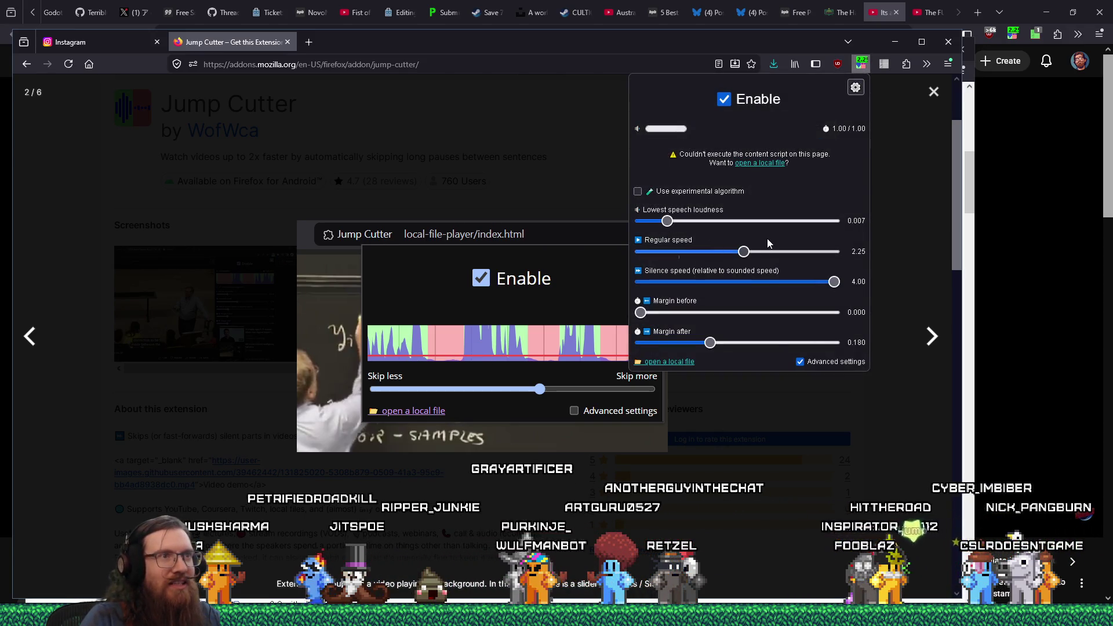
{"action": "mouse_move", "coordinate": [835, 251]}
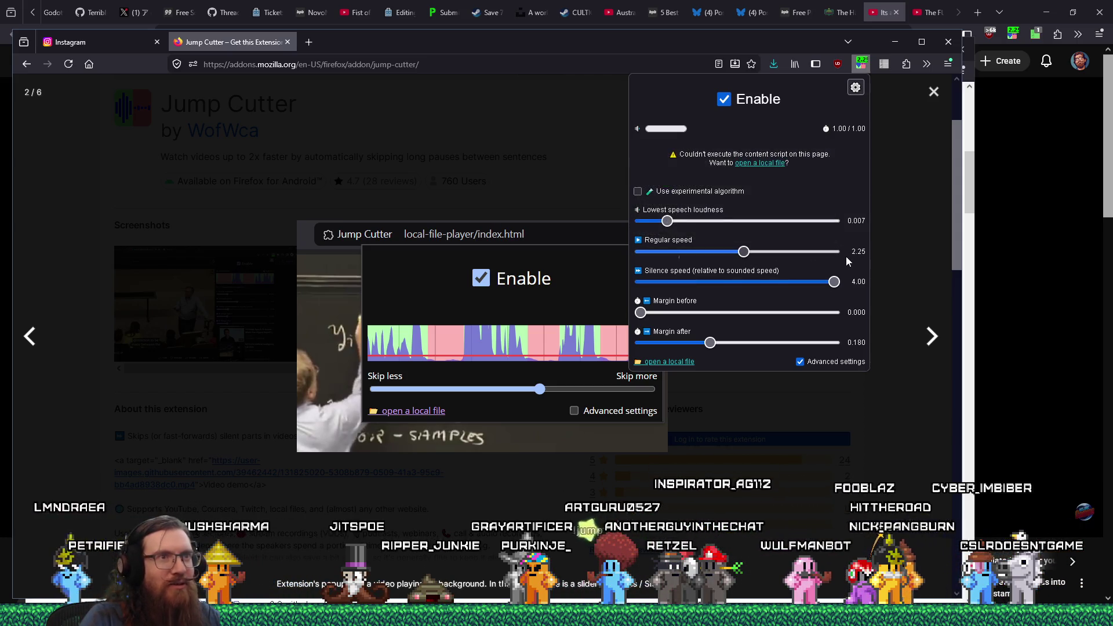
{"action": "mouse_move", "coordinate": [735, 257]}
{"action": "mouse_move", "coordinate": [836, 288]}
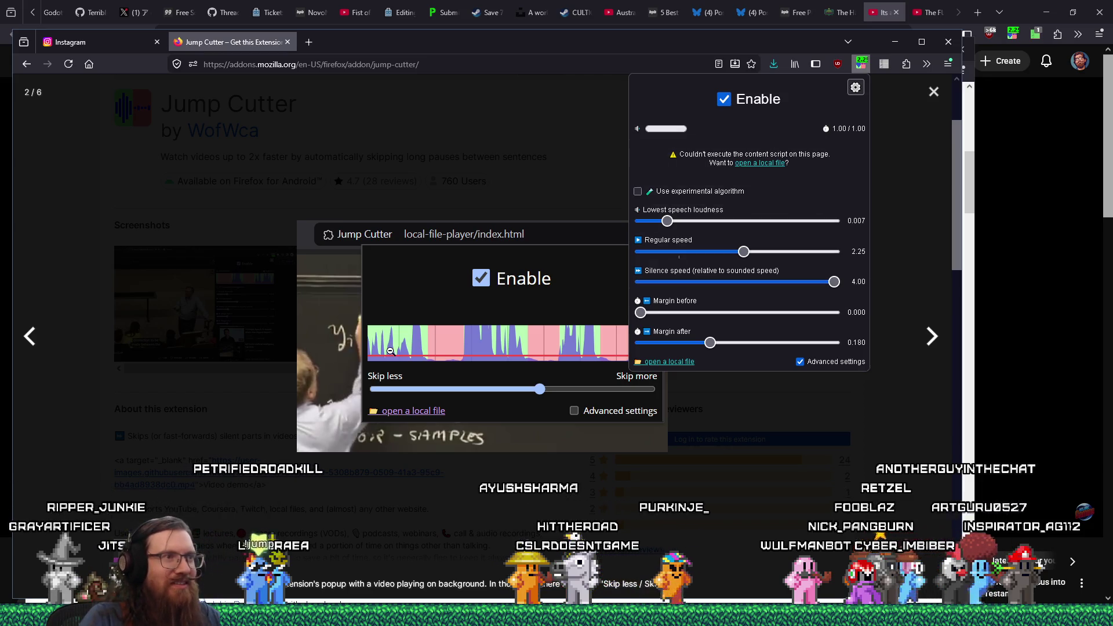
{"action": "left_click", "coordinate": [68, 426]}
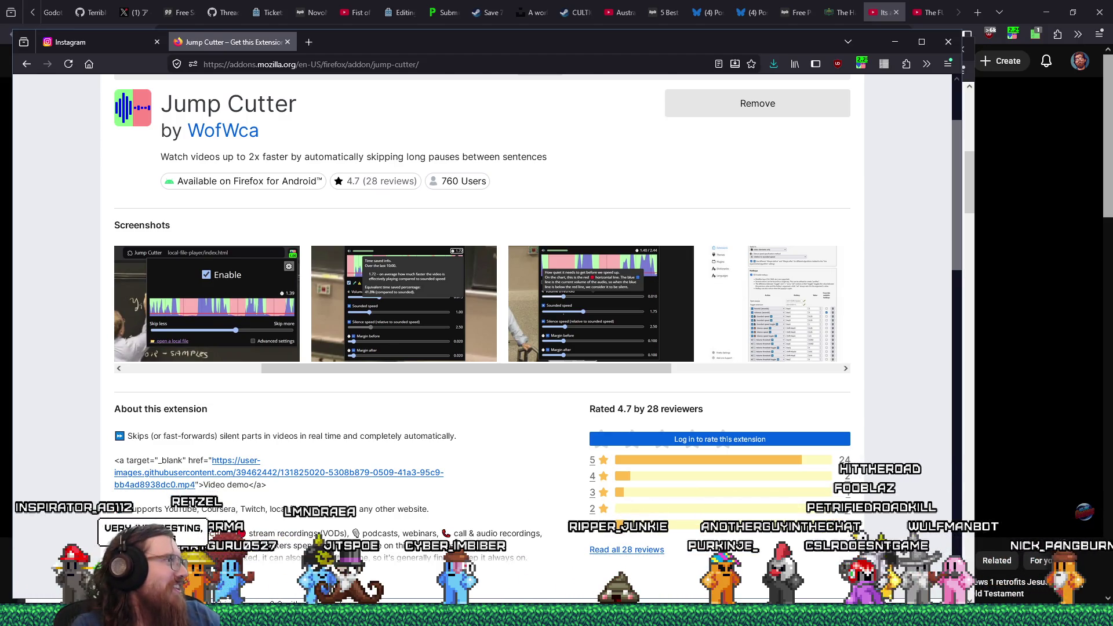
{"action": "left_click_drag", "start_coordinate": [342, 50], "coordinate": [396, 63]}
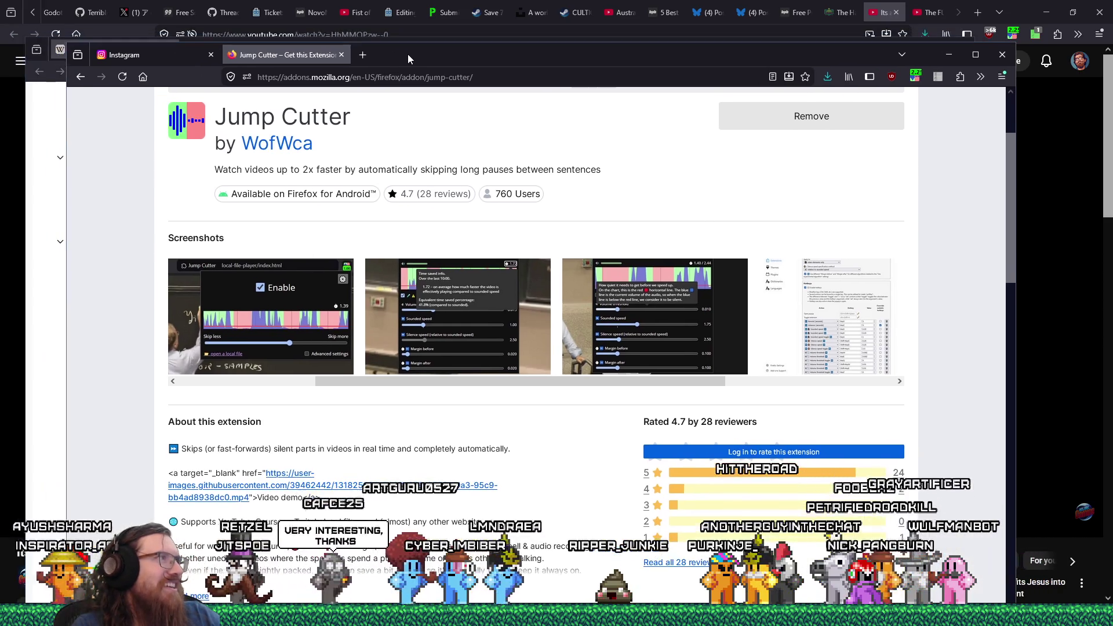
Close the Jump Cutter tab and Instagram window, resume the YouTube video, and open Jump Cutter's settings
{"action": "left_click", "coordinate": [340, 56]}
{"action": "left_click", "coordinate": [211, 55]}
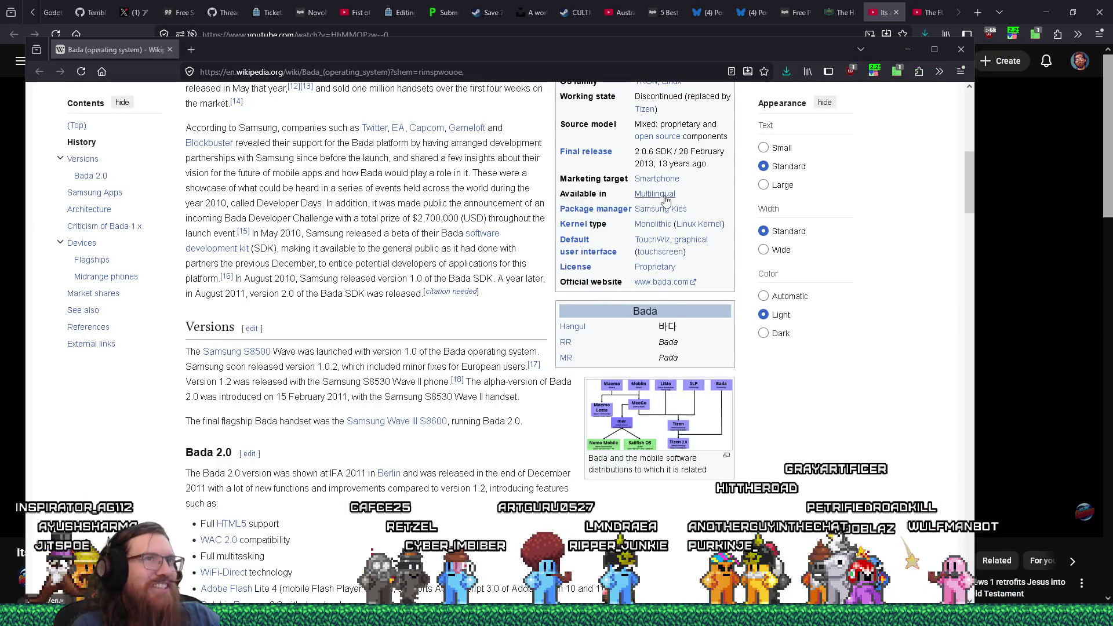
{"action": "mouse_move", "coordinate": [305, 55]}
{"action": "left_mouse_down"}
{"action": "mouse_move", "coordinate": [369, 88]}
{"action": "mouse_move", "coordinate": [365, 130]}
{"action": "mouse_move", "coordinate": [391, 88]}
{"action": "left_mouse_up"}
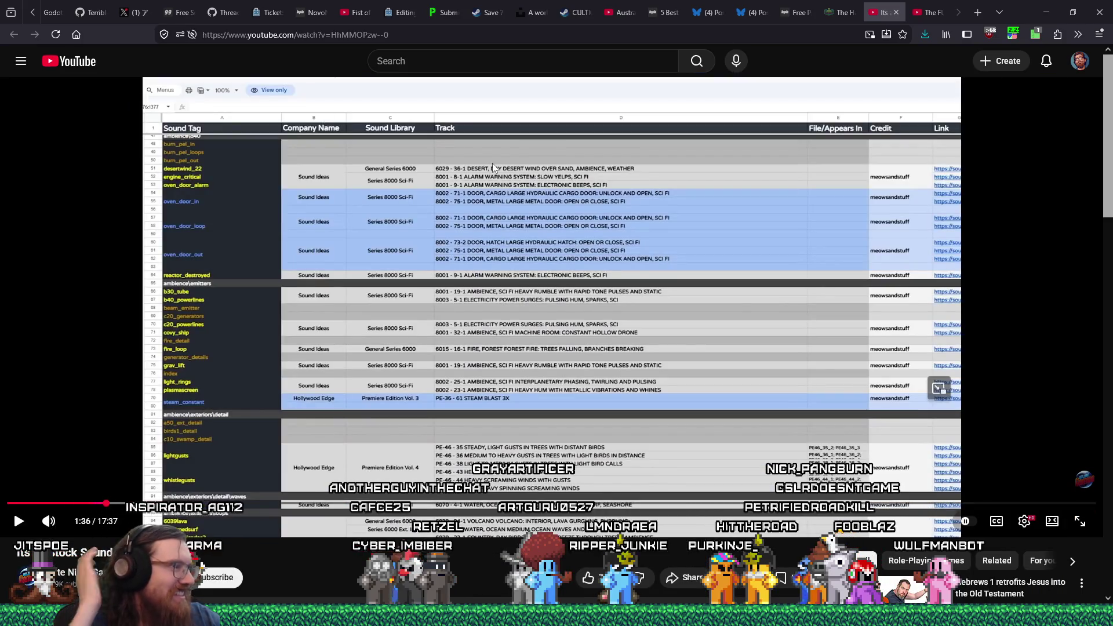
{"action": "left_click", "coordinate": [20, 523]}
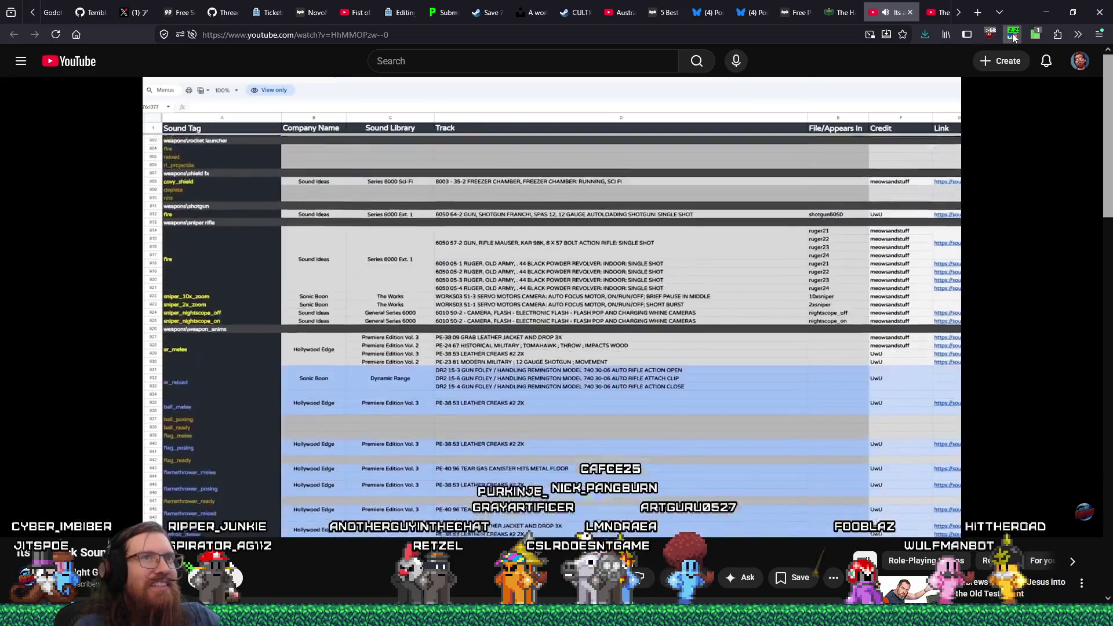
{"action": "left_click", "coordinate": [1012, 34]}
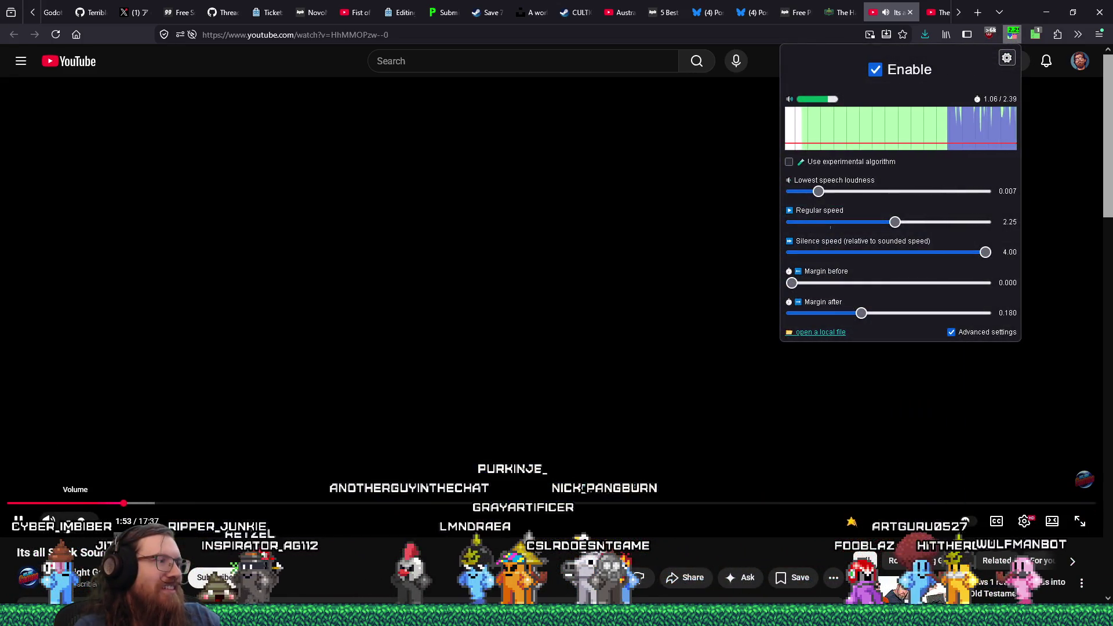
Scrub the sound effects video forward to about 3:49, then resume playback
{"action": "key", "text": "Escape"}
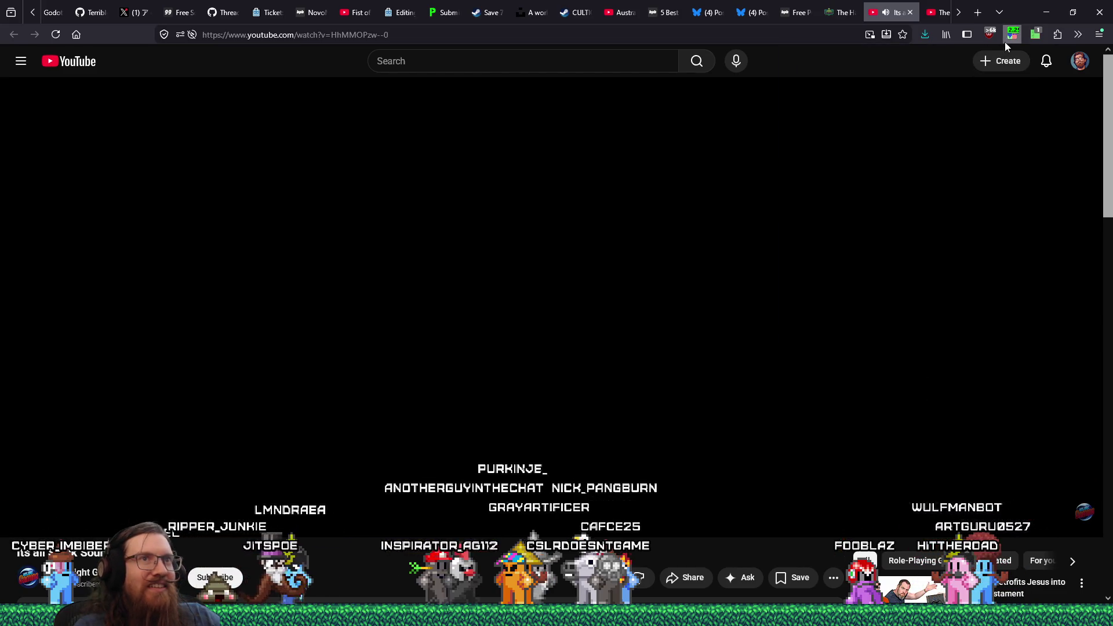
{"action": "left_click", "coordinate": [1006, 40]}
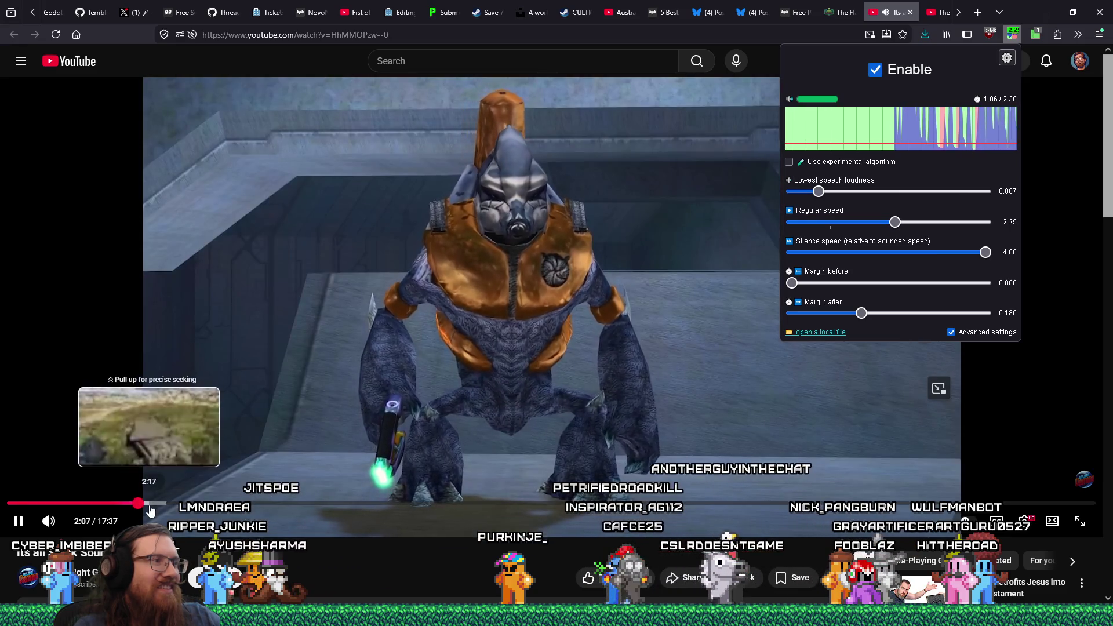
{"action": "left_click", "coordinate": [149, 505]}
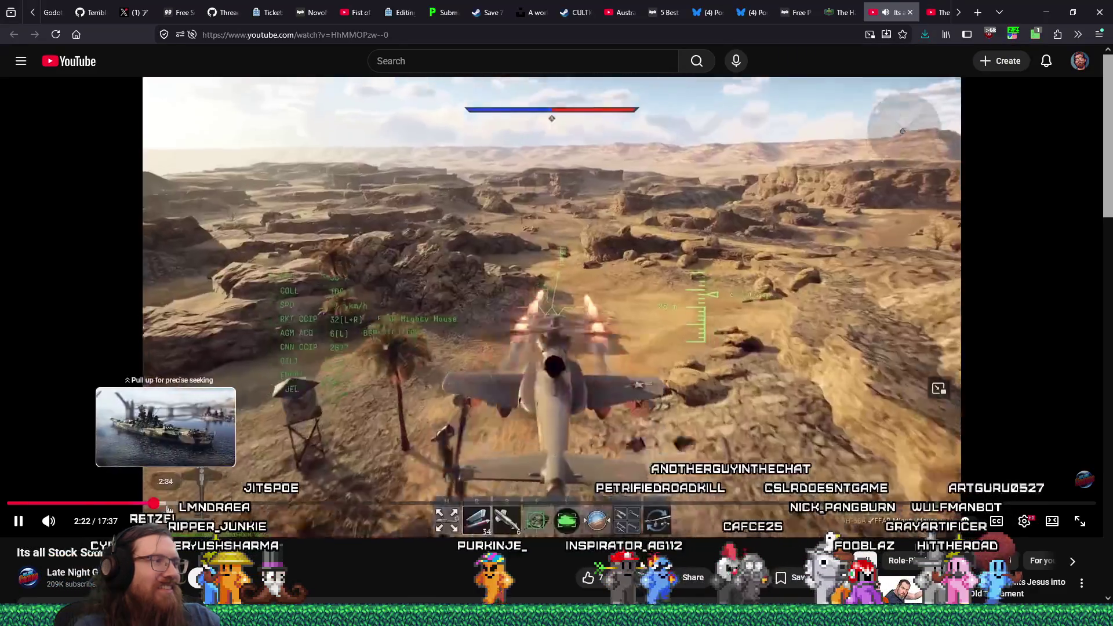
{"action": "left_click", "coordinate": [168, 504]}
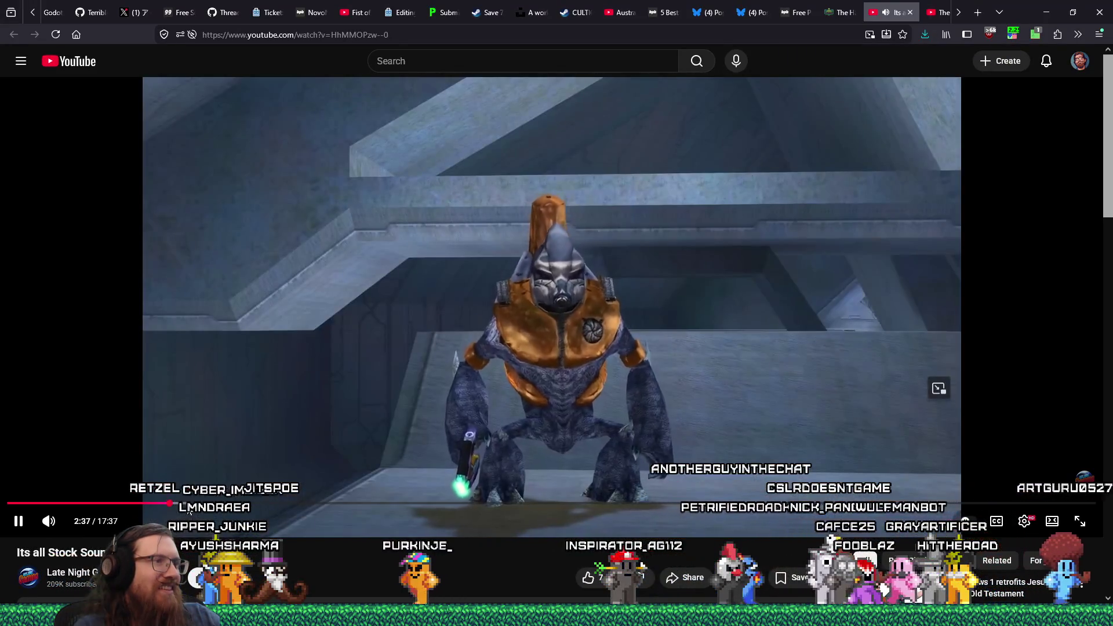
{"action": "left_click_drag", "start_coordinate": [183, 504], "coordinate": [223, 503]}
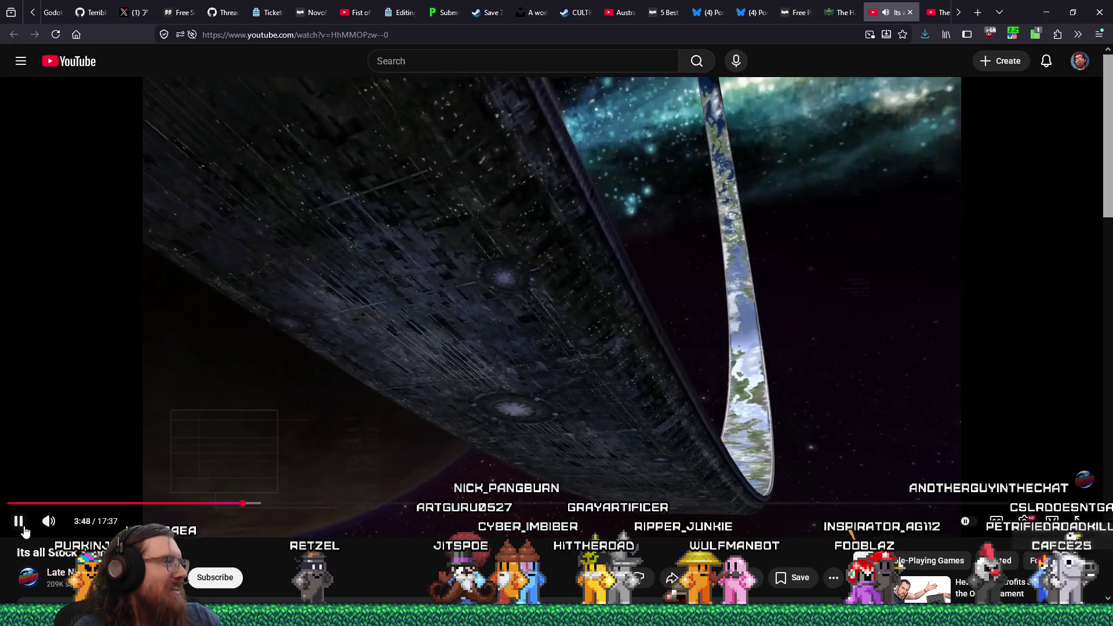
{"action": "left_click", "coordinate": [21, 523]}
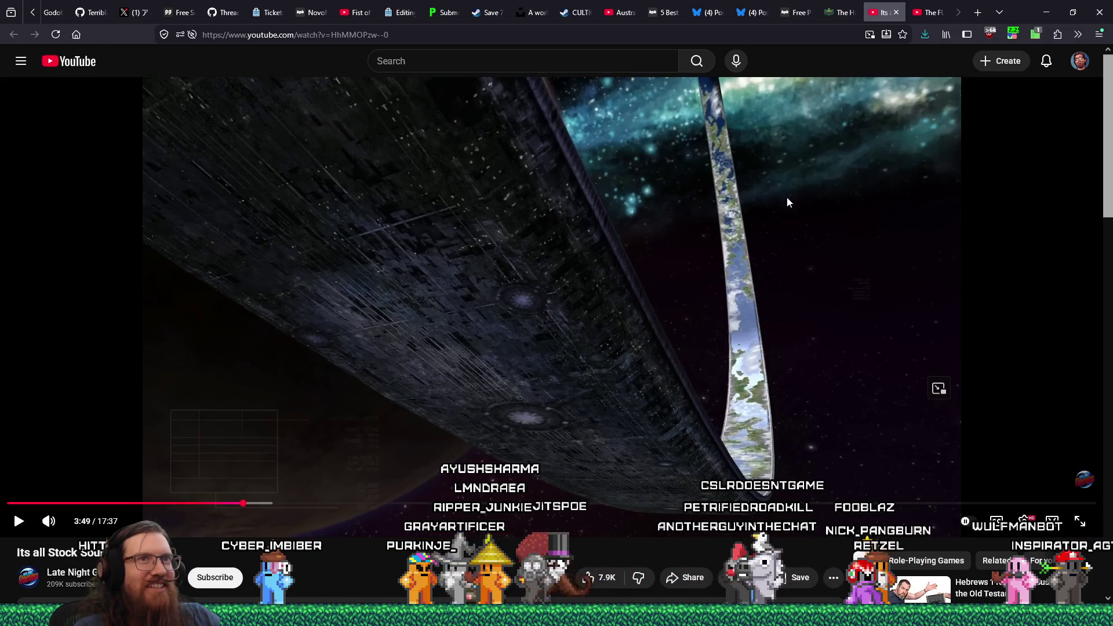
{"action": "left_click", "coordinate": [1013, 34]}
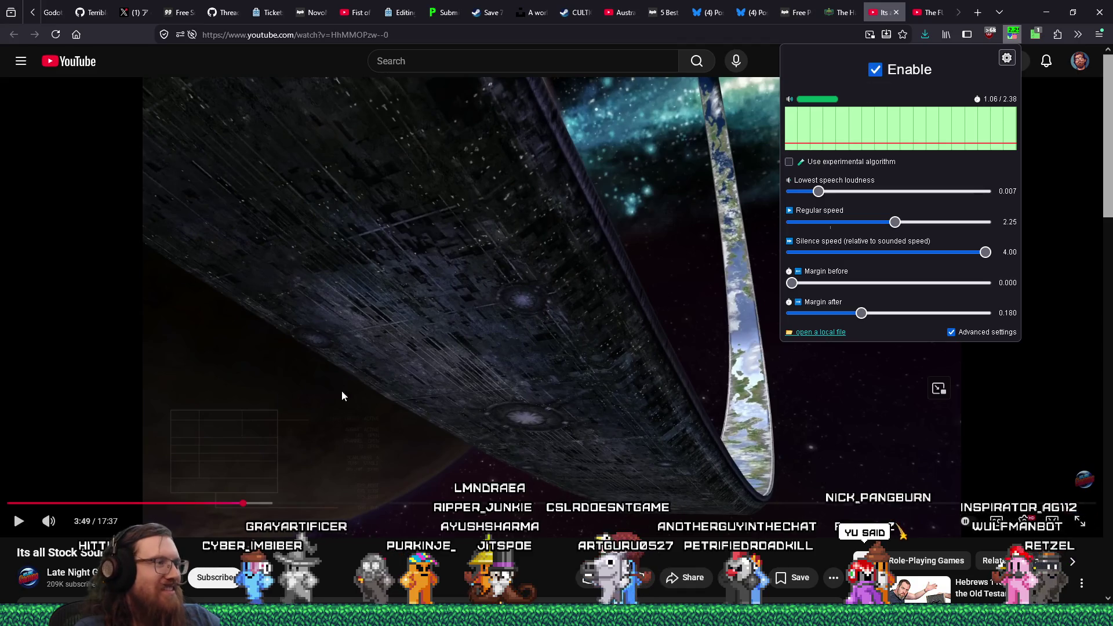
{"action": "left_click", "coordinate": [19, 523]}
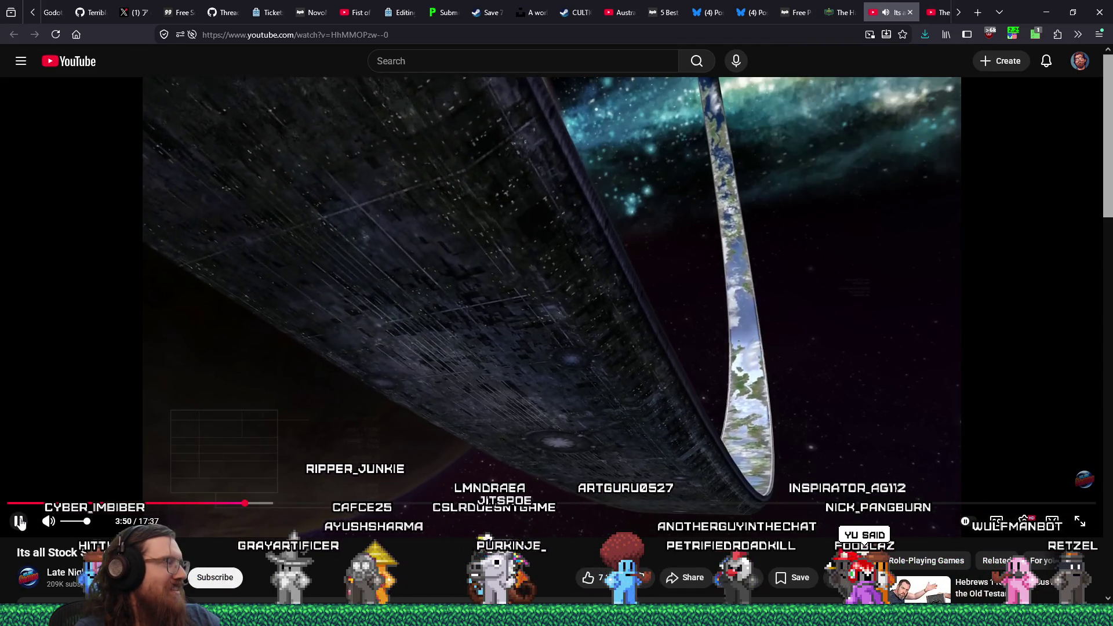
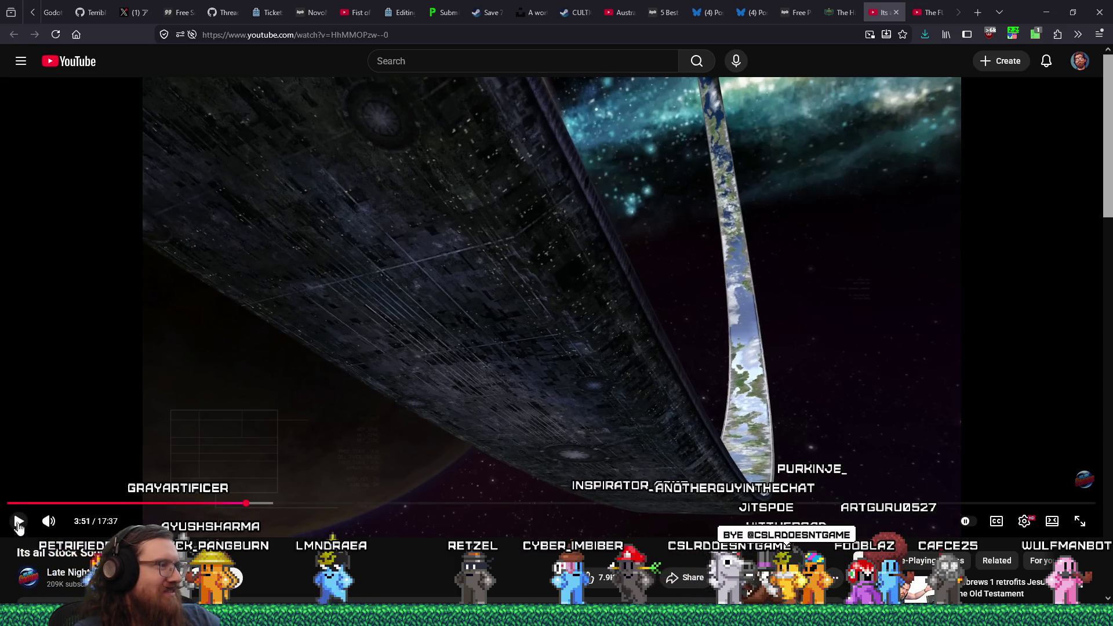
Resume the stock sound effects video and switch off silence skipping in the jump-cutter extension
{"action": "left_click", "coordinate": [18, 524]}
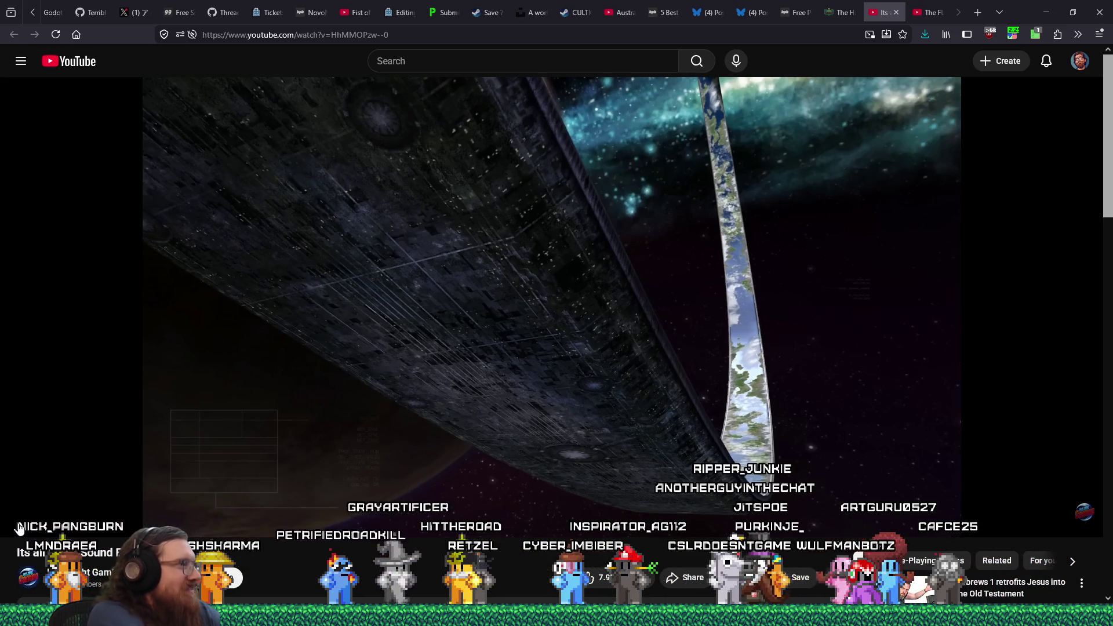
{"action": "left_click", "coordinate": [24, 531]}
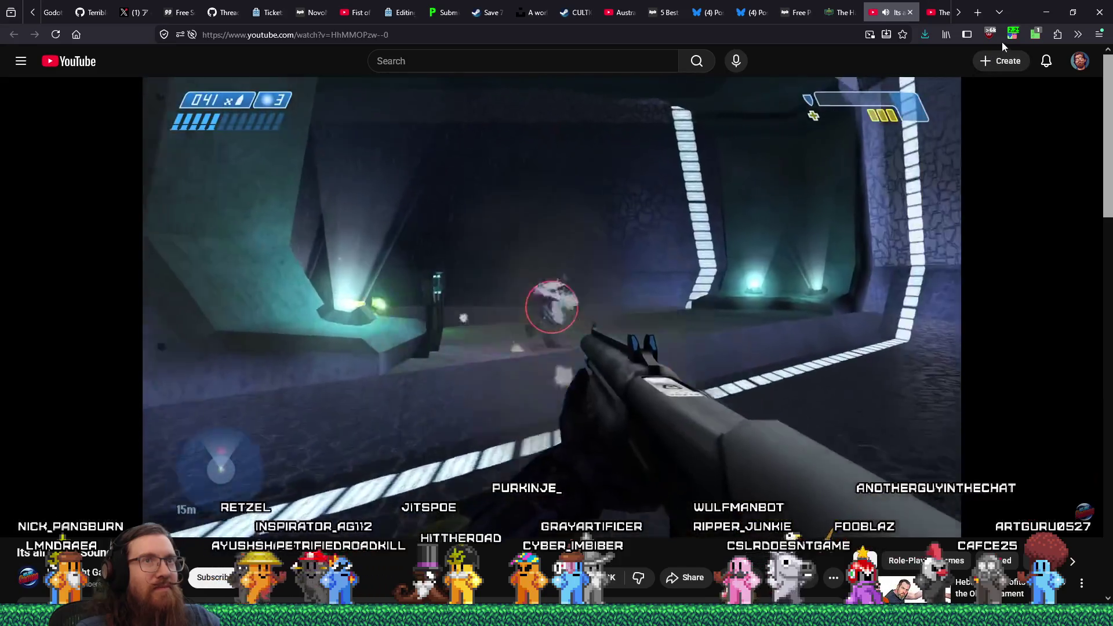
{"action": "left_click", "coordinate": [1013, 34]}
{"action": "left_click", "coordinate": [900, 74]}
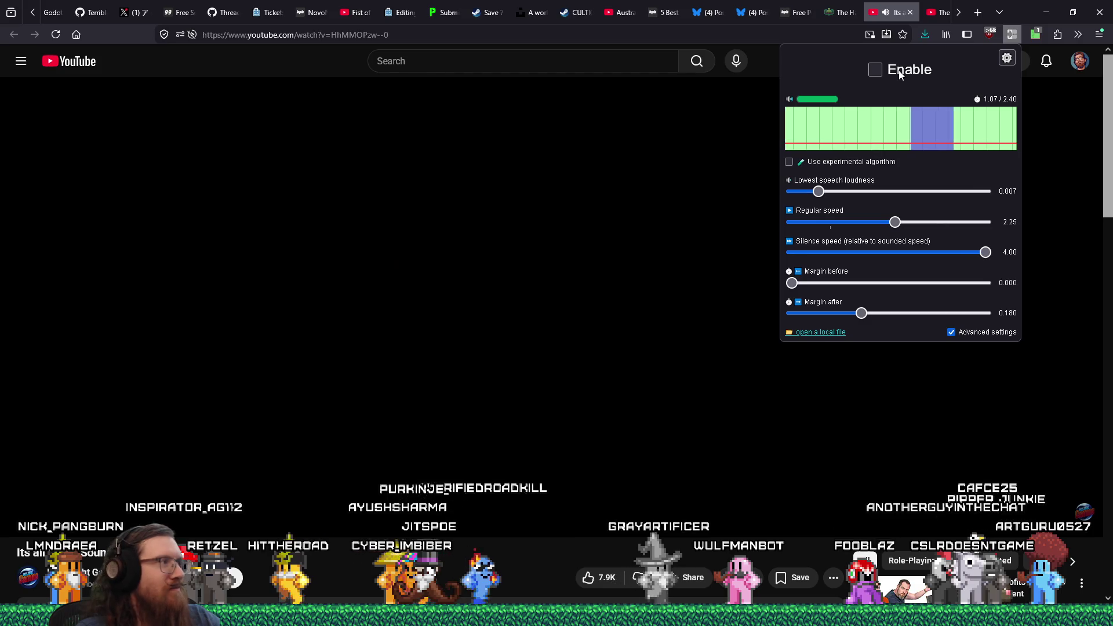
Toggle the extension's silence skipping on and off several times, then dismiss its settings panel
{"action": "left_click", "coordinate": [900, 74]}
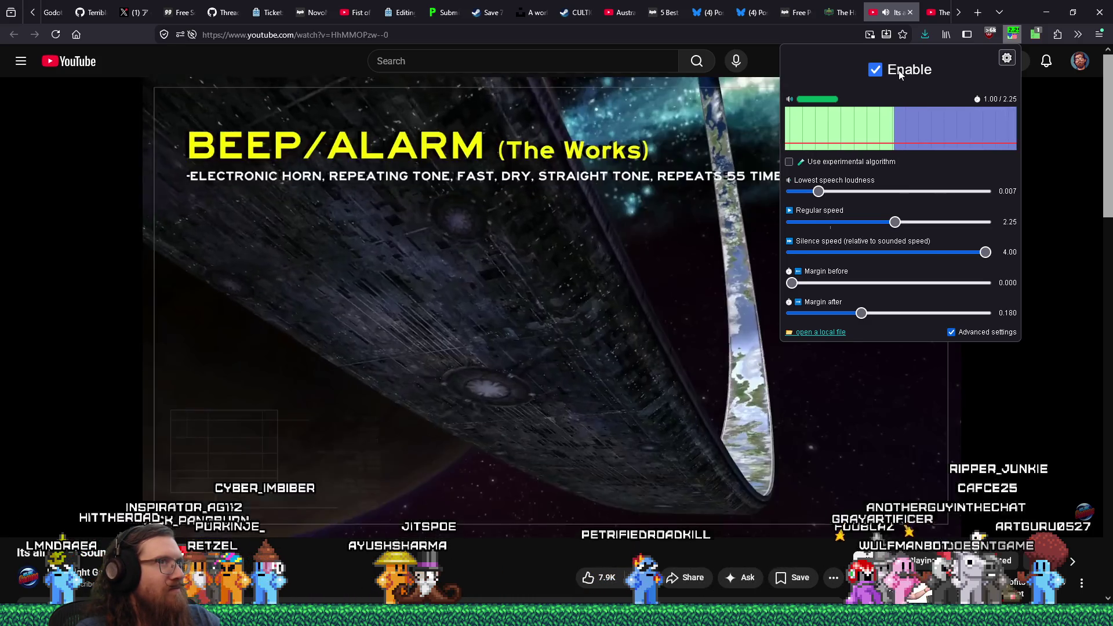
{"action": "left_click", "coordinate": [900, 74]}
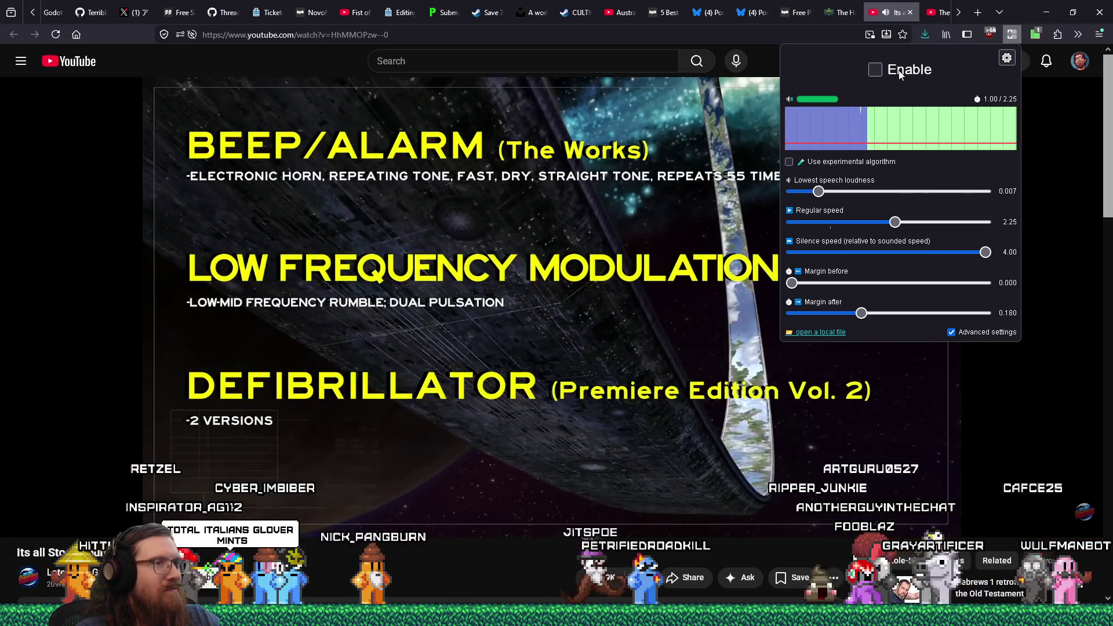
{"action": "left_click", "coordinate": [900, 74]}
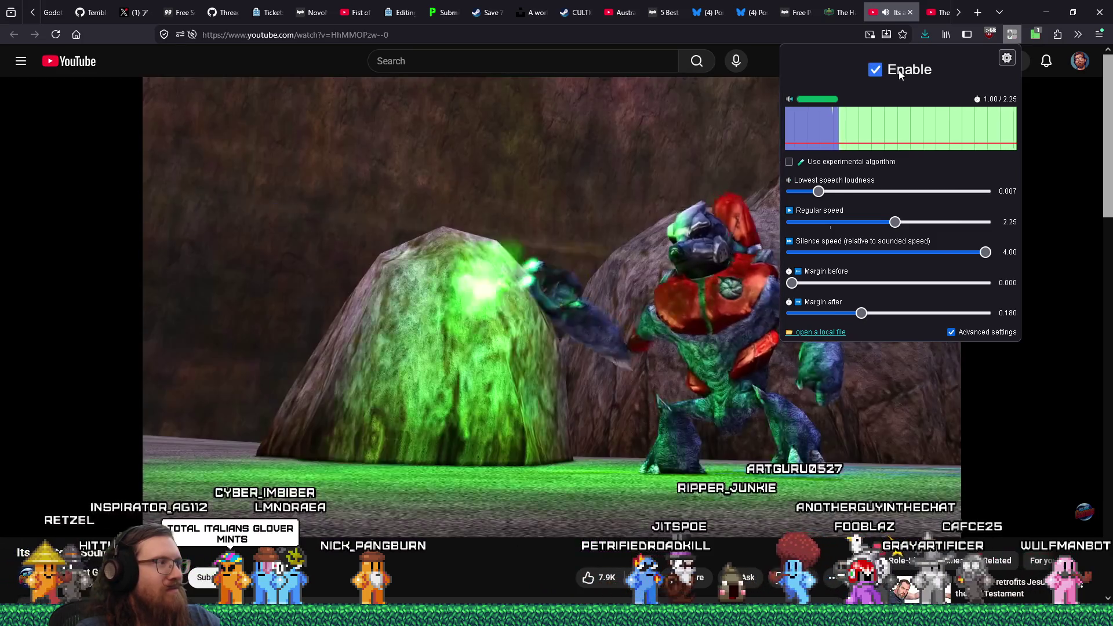
{"action": "triple_click", "coordinate": [900, 74]}
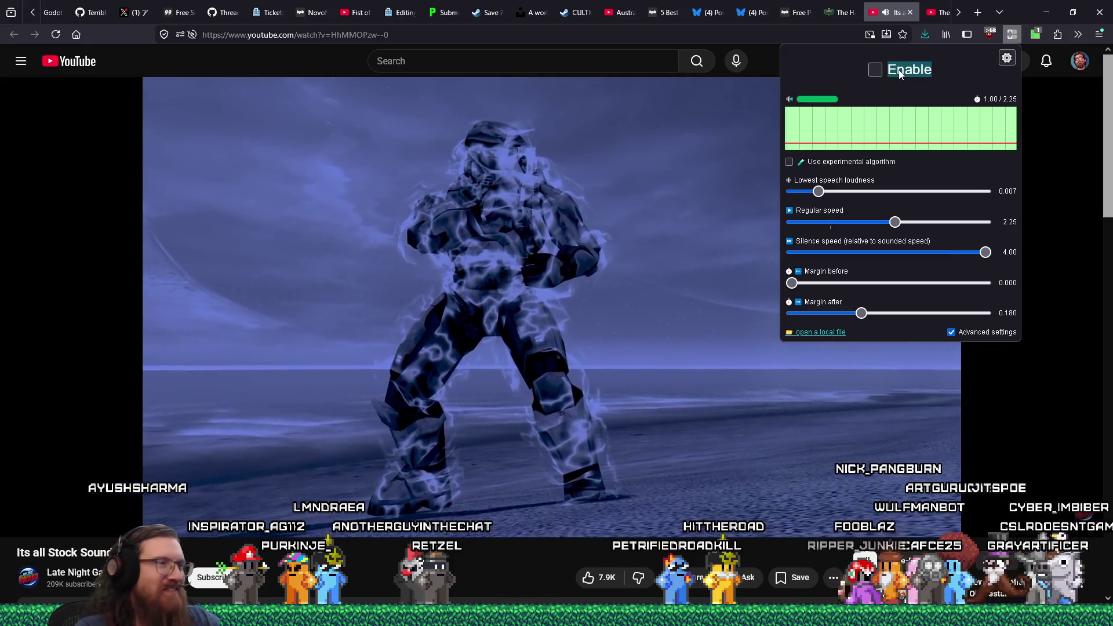
{"action": "left_click", "coordinate": [899, 75]}
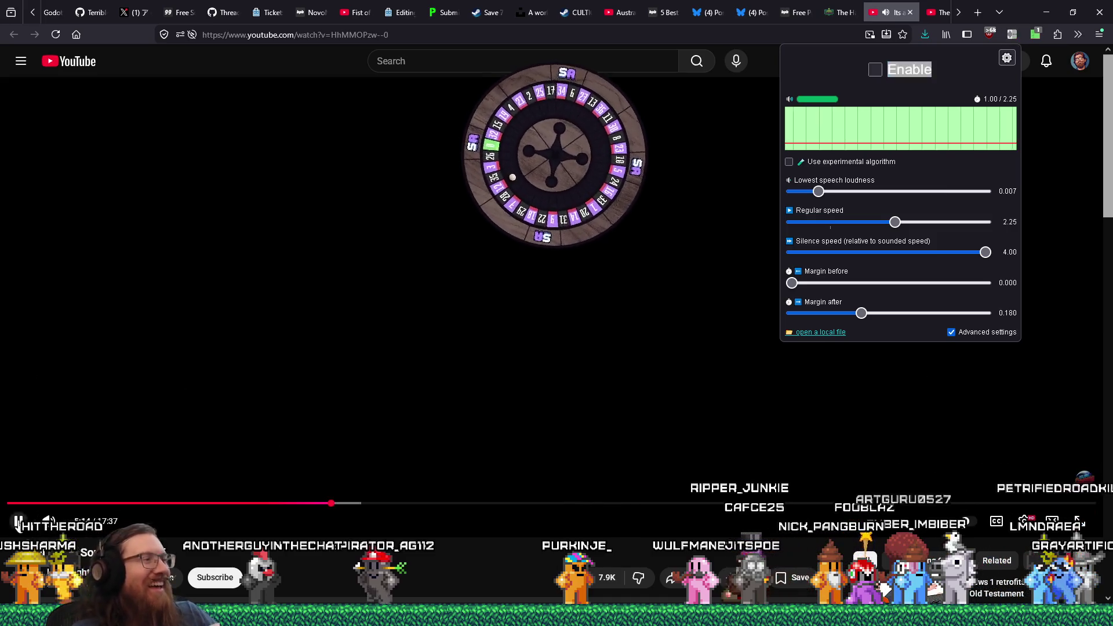
{"action": "left_click", "coordinate": [17, 519]}
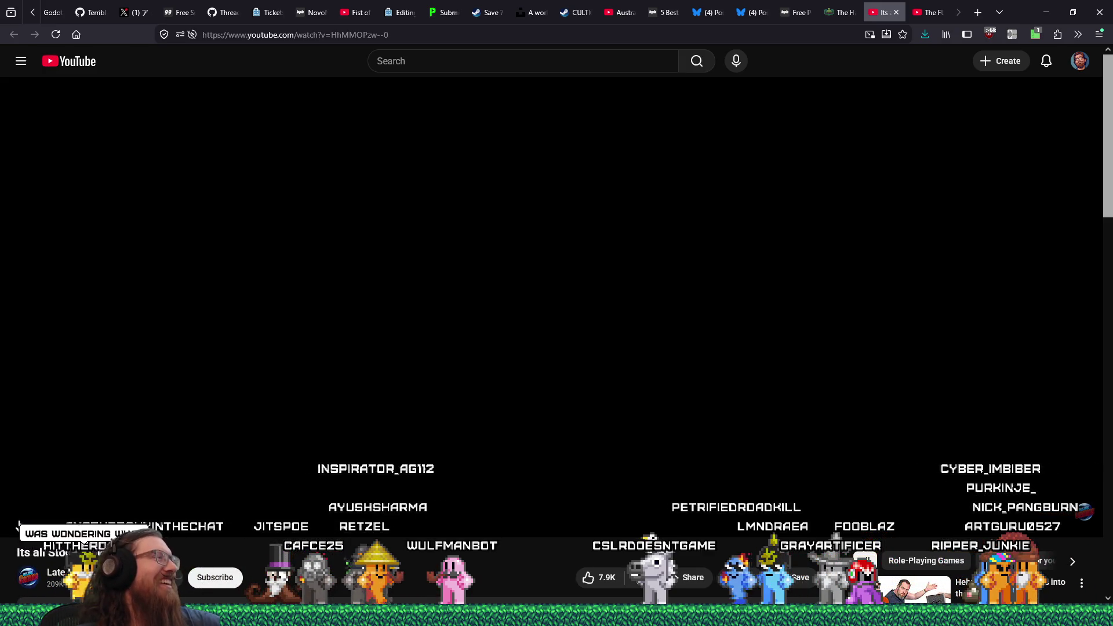
{"action": "left_click", "coordinate": [21, 525]}
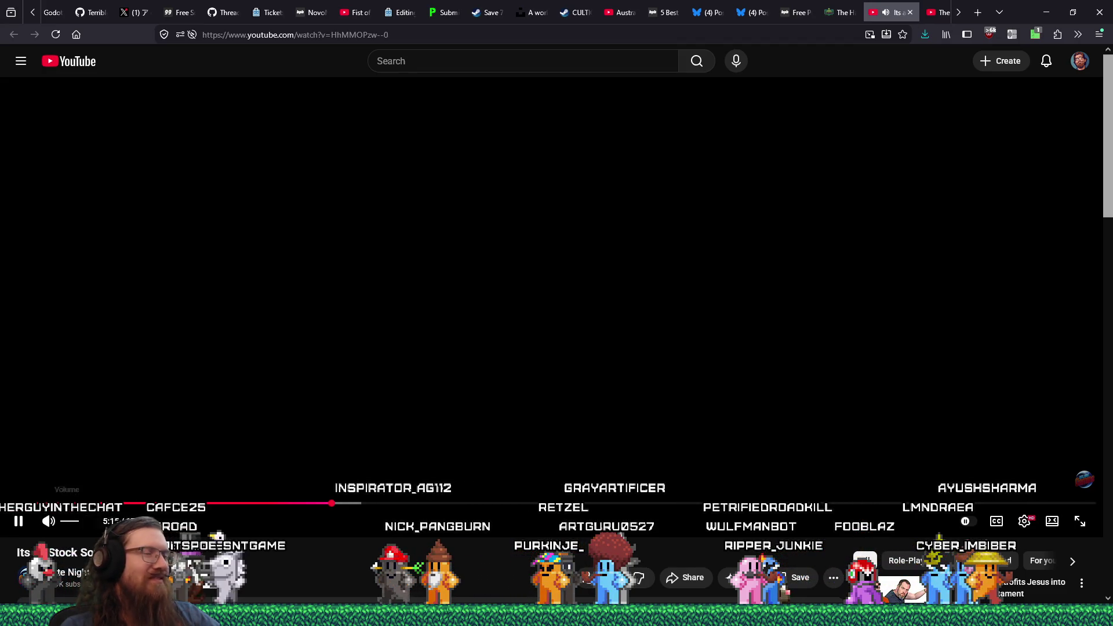
{"action": "left_click", "coordinate": [1012, 34]}
Toggle silence skipping repeatedly while the weapon clips play, ending with it switched on
{"action": "left_click", "coordinate": [875, 69]}
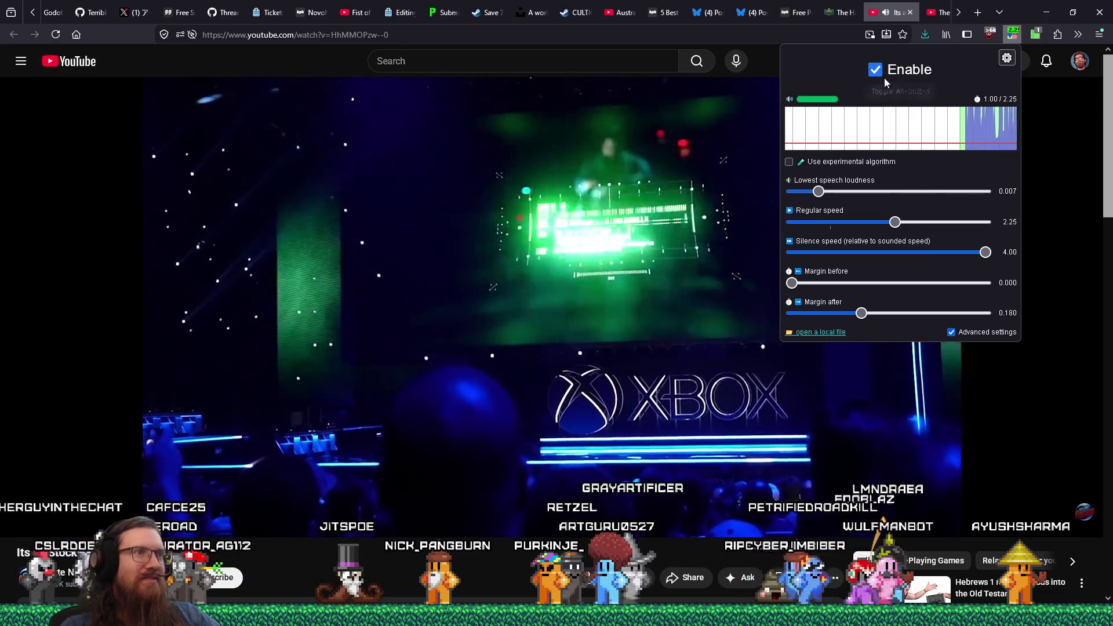
{"action": "left_click", "coordinate": [880, 73]}
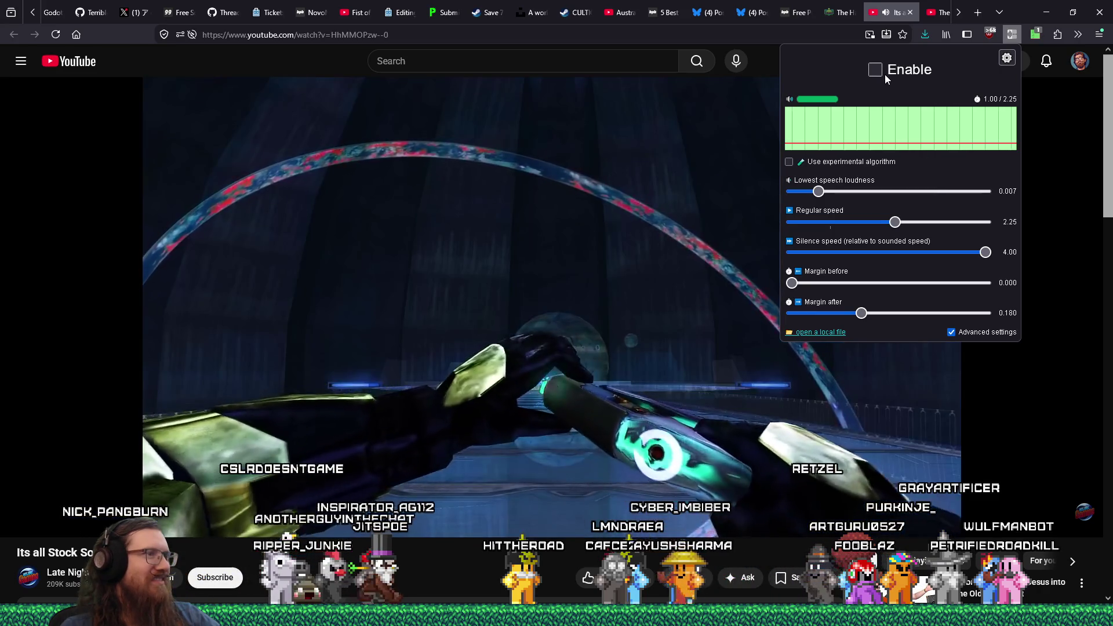
{"action": "left_click", "coordinate": [885, 79]}
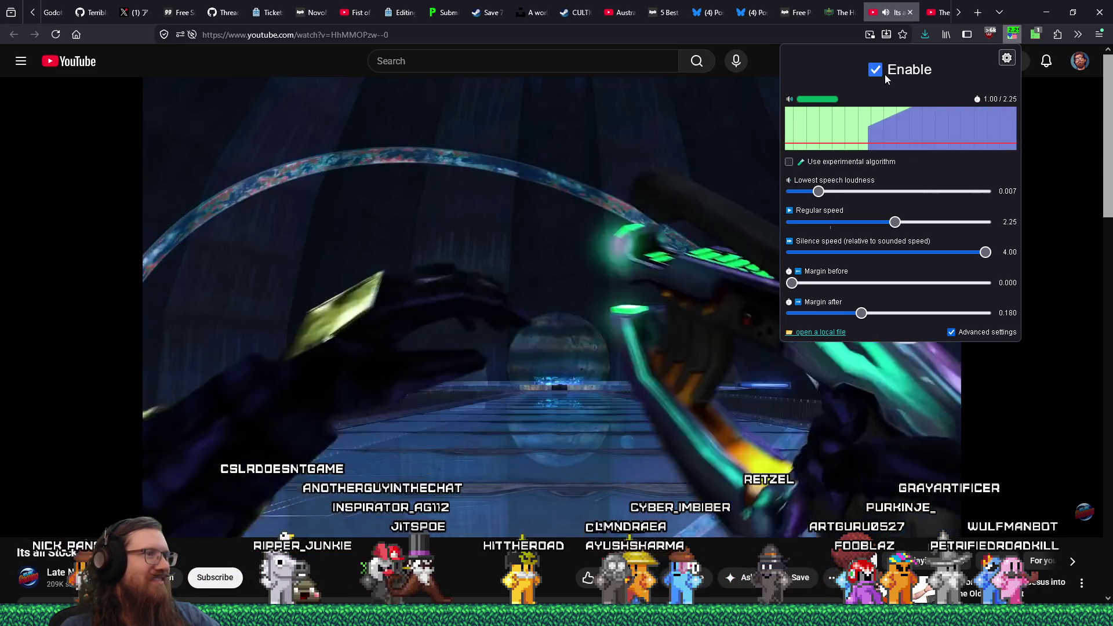
{"action": "left_click", "coordinate": [885, 78]}
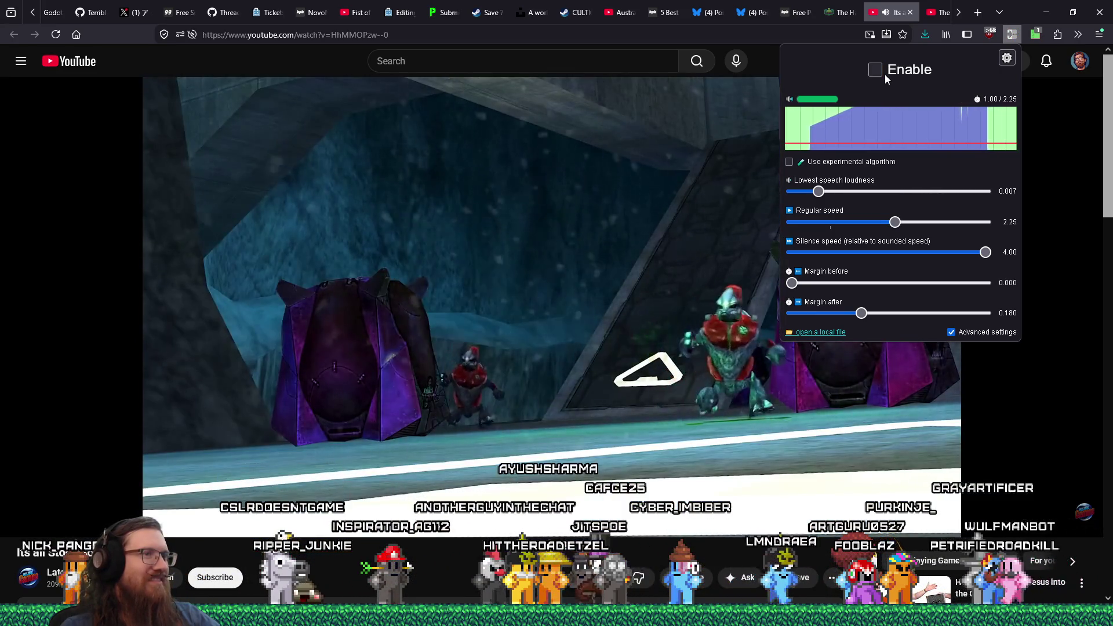
{"action": "left_click", "coordinate": [885, 78]}
{"action": "left_click", "coordinate": [885, 78]}
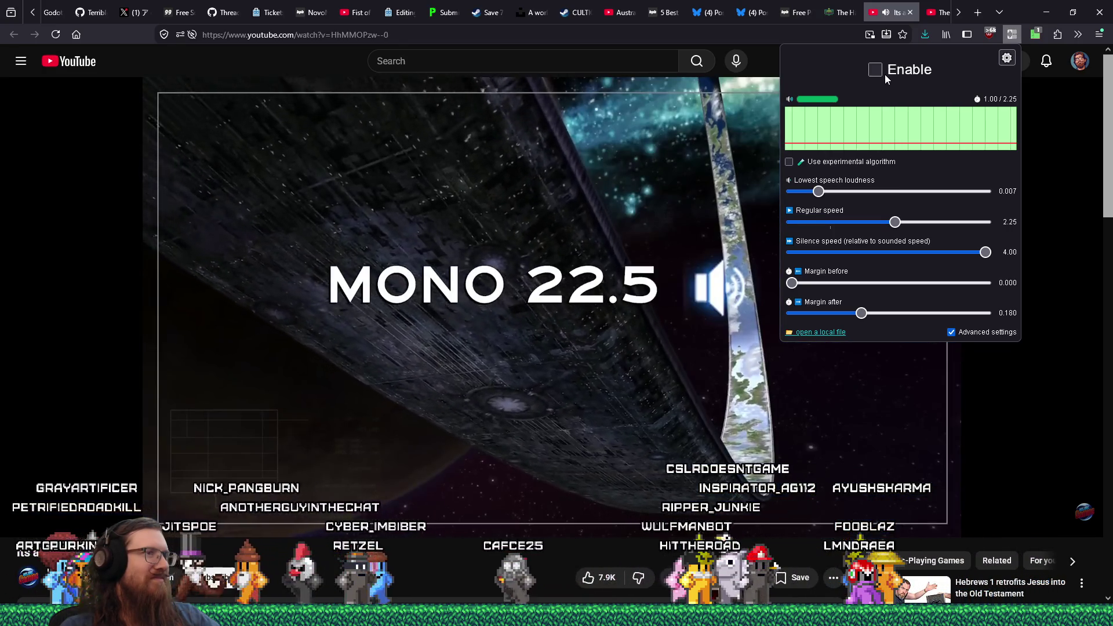
{"action": "left_click", "coordinate": [886, 76]}
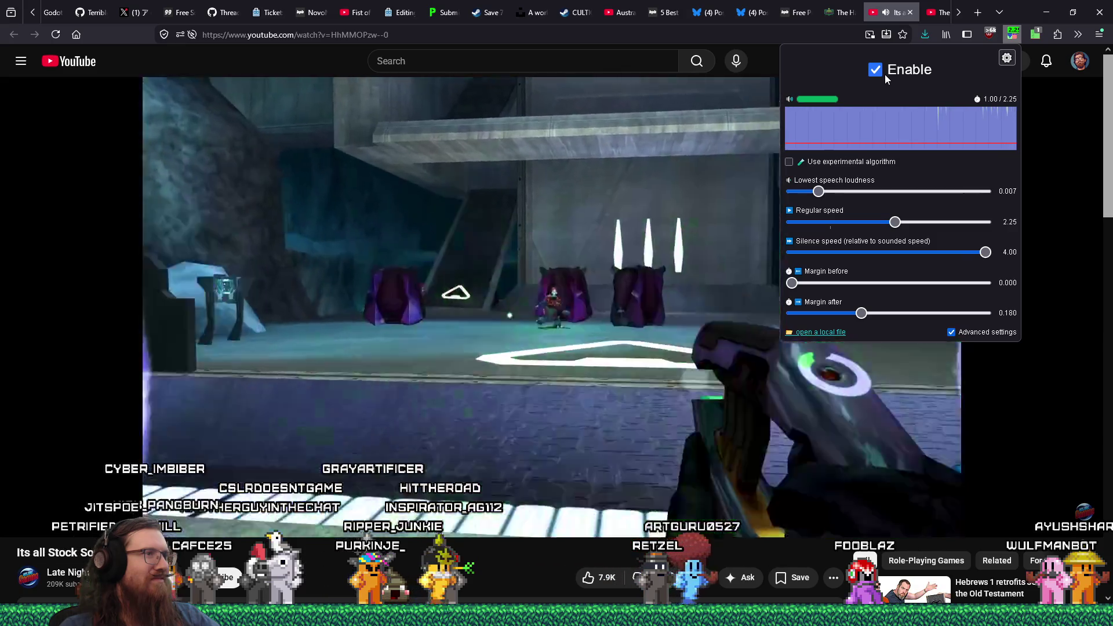
{"action": "left_click", "coordinate": [885, 79]}
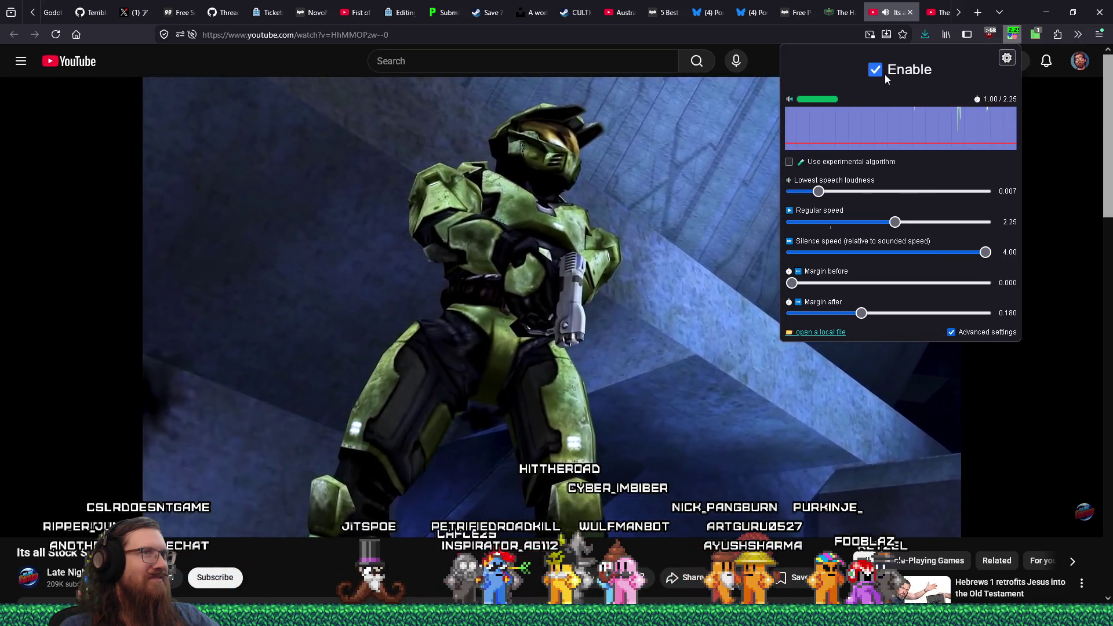
{"action": "left_click", "coordinate": [886, 79]}
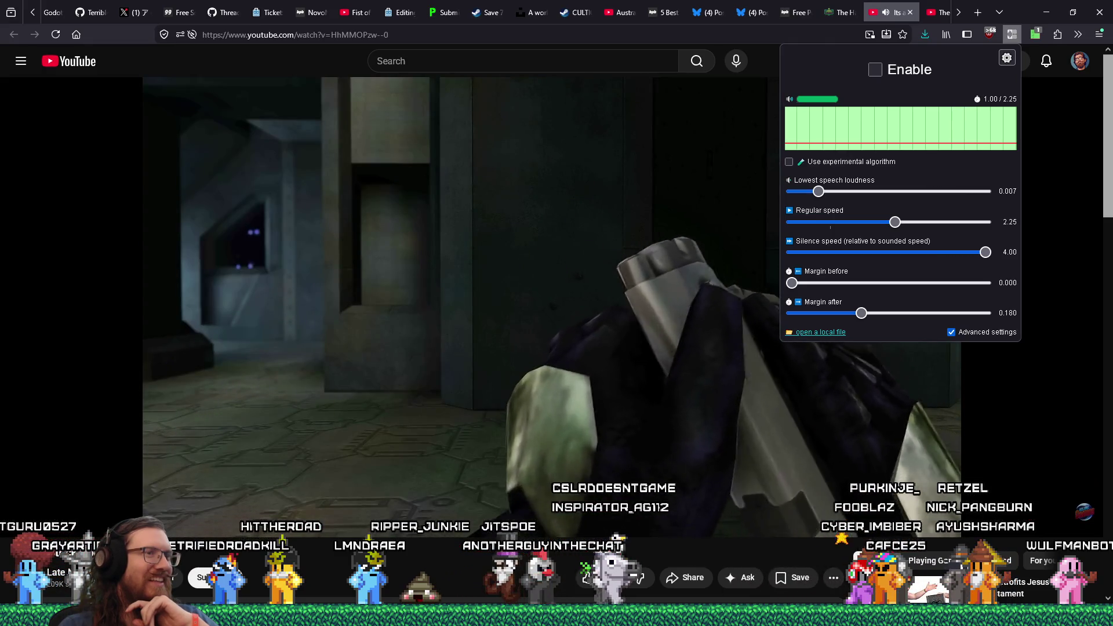
Dismiss the extension panel and pause the YouTube video at 7:57
{"action": "left_click", "coordinate": [501, 554]}
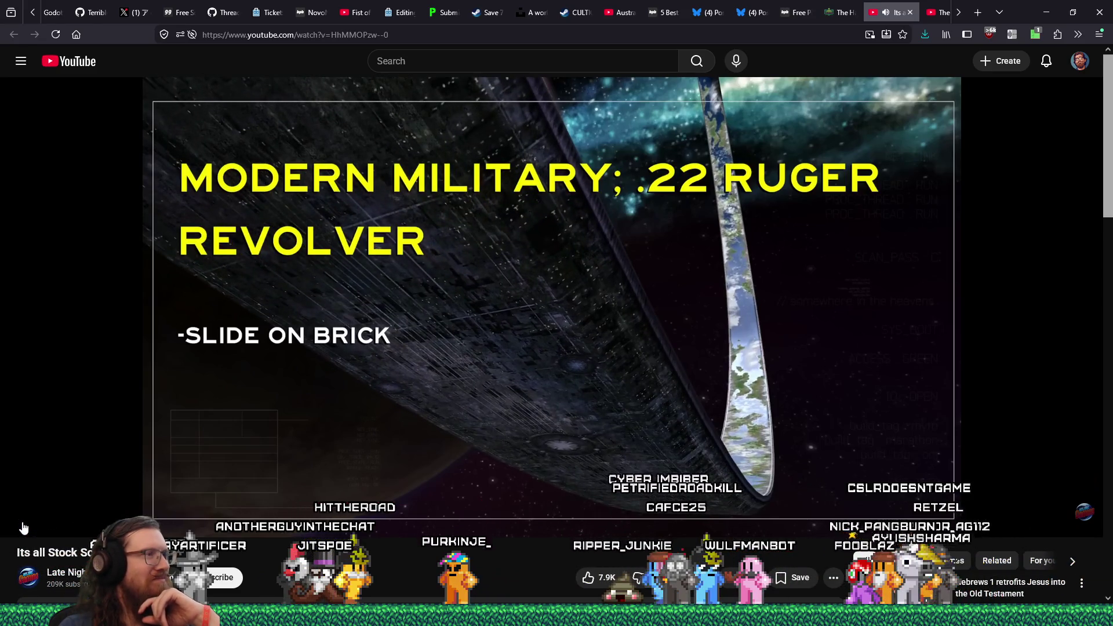
{"action": "left_click", "coordinate": [18, 528]}
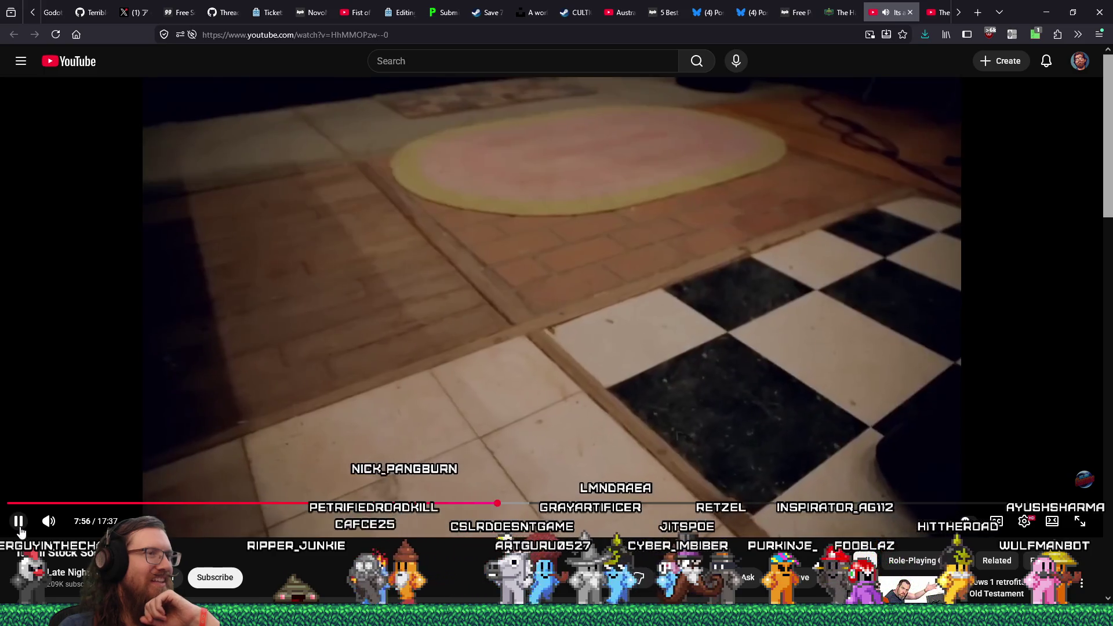
{"action": "left_click", "coordinate": [19, 532]}
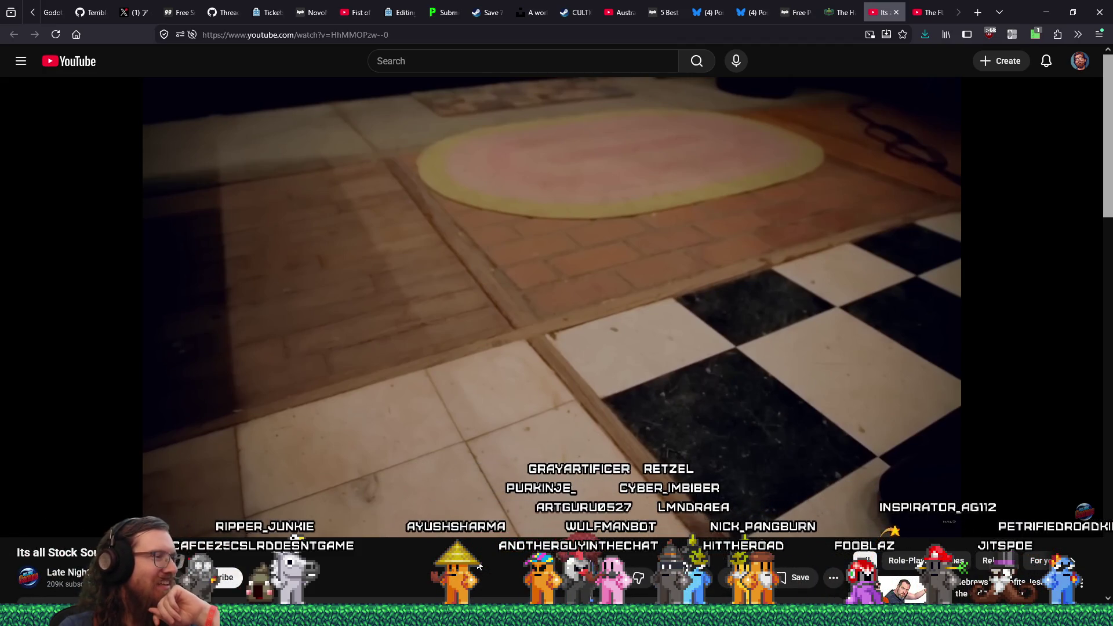
Bring the REAPER project and its Track 1 Kontakt effects window to the front
{"action": "right_click", "coordinate": [365, 616]}
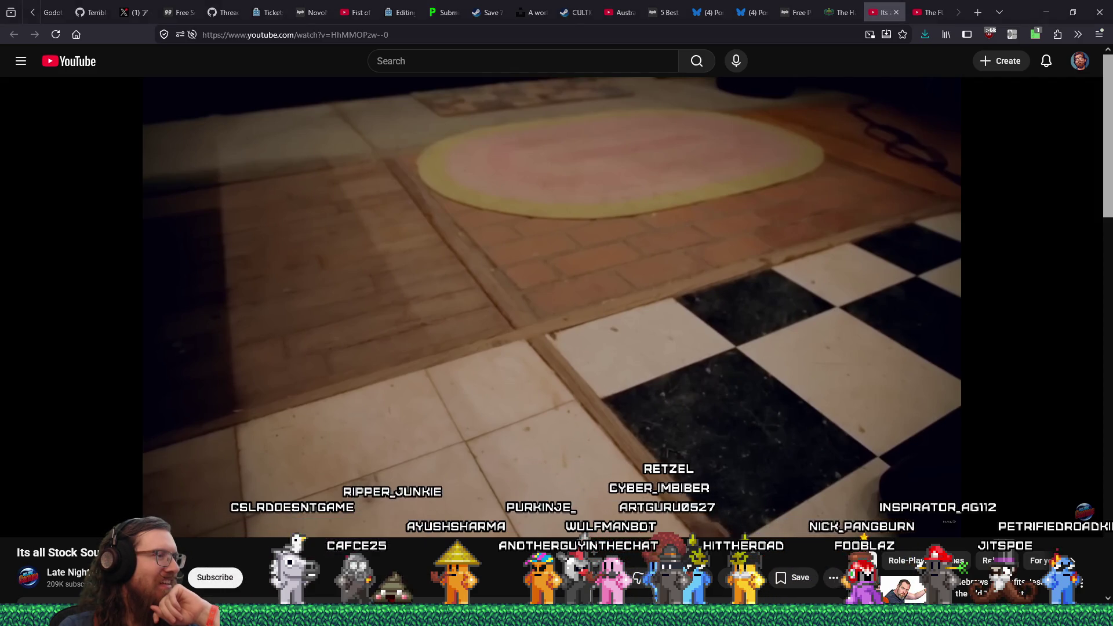
{"action": "left_click", "coordinate": [324, 553]}
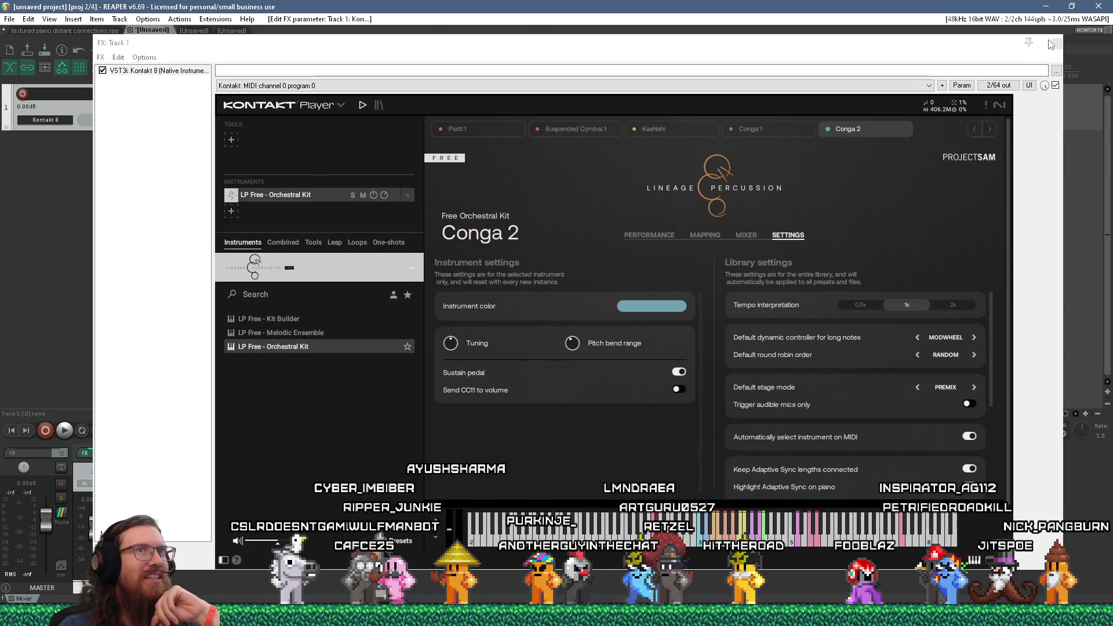
{"action": "left_click", "coordinate": [1051, 44]}
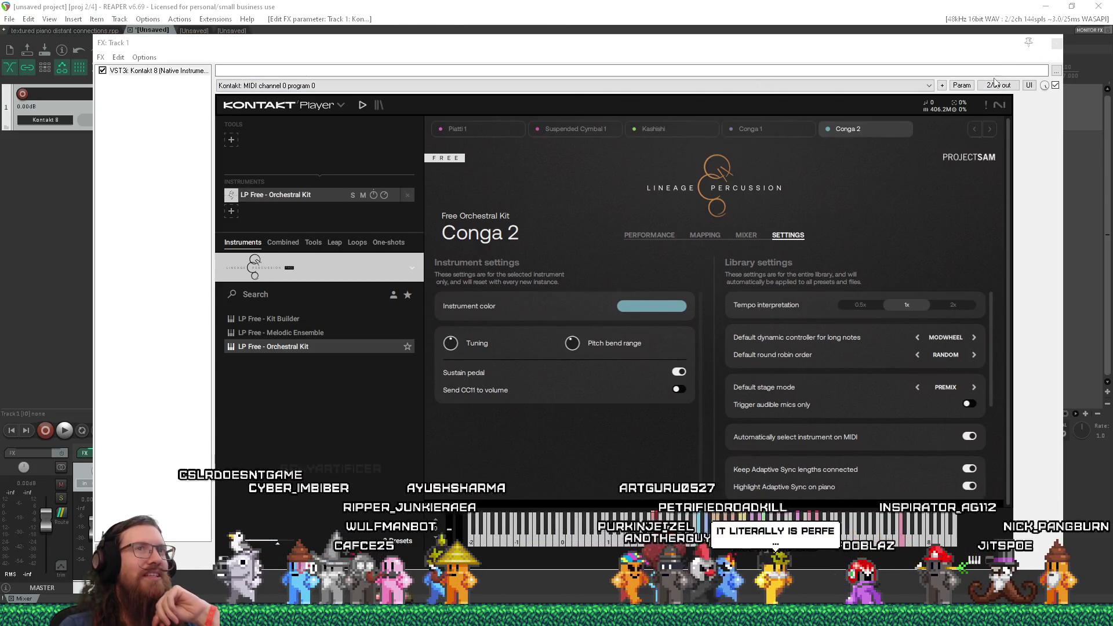
Close the Kontakt instrument window and start a new empty project tab
{"action": "left_click", "coordinate": [1051, 44]}
{"action": "left_click", "coordinate": [9, 19]}
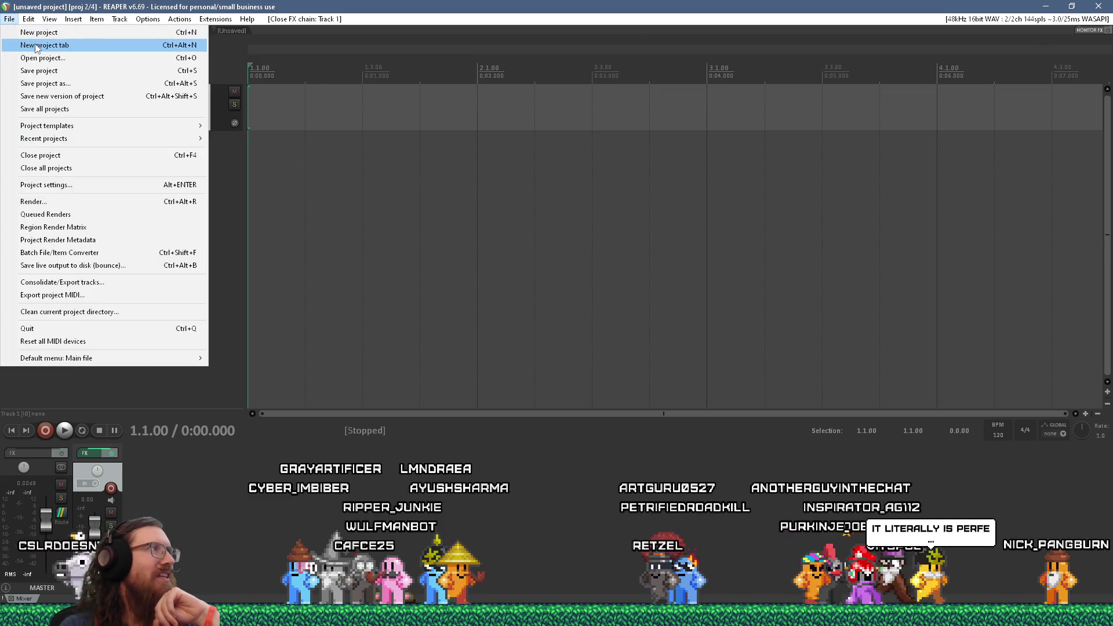
{"action": "left_click", "coordinate": [45, 46]}
Open time_vampire.rpp from the sound\weapons\time_vampire project folder
{"action": "left_click", "coordinate": [10, 19]}
{"action": "left_click", "coordinate": [42, 58]}
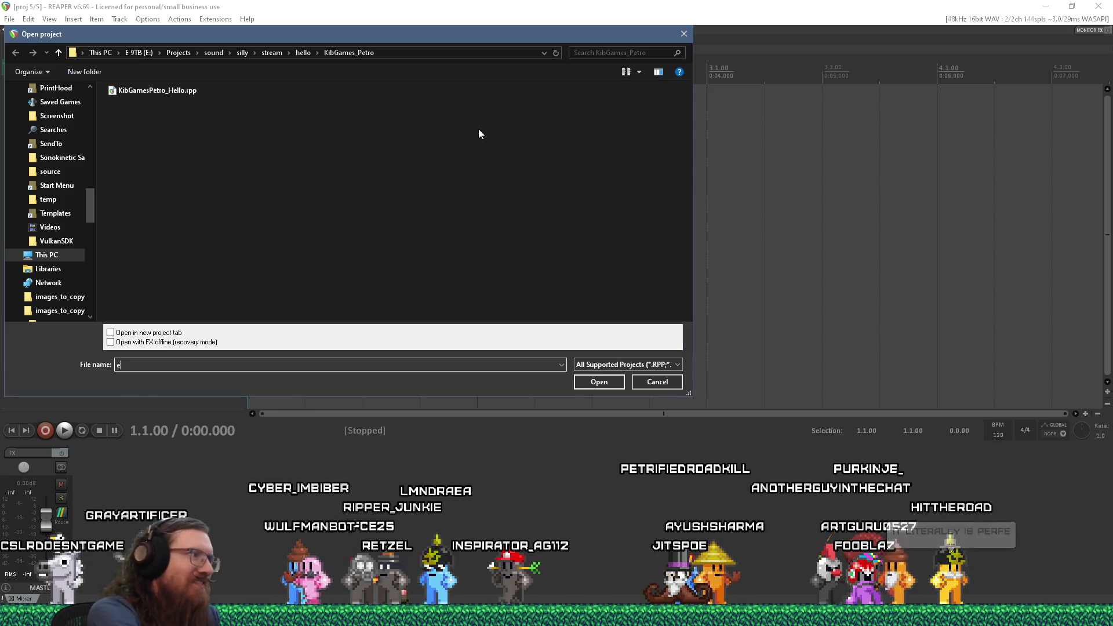
{"action": "type", "text": ":\\projects\\s"}
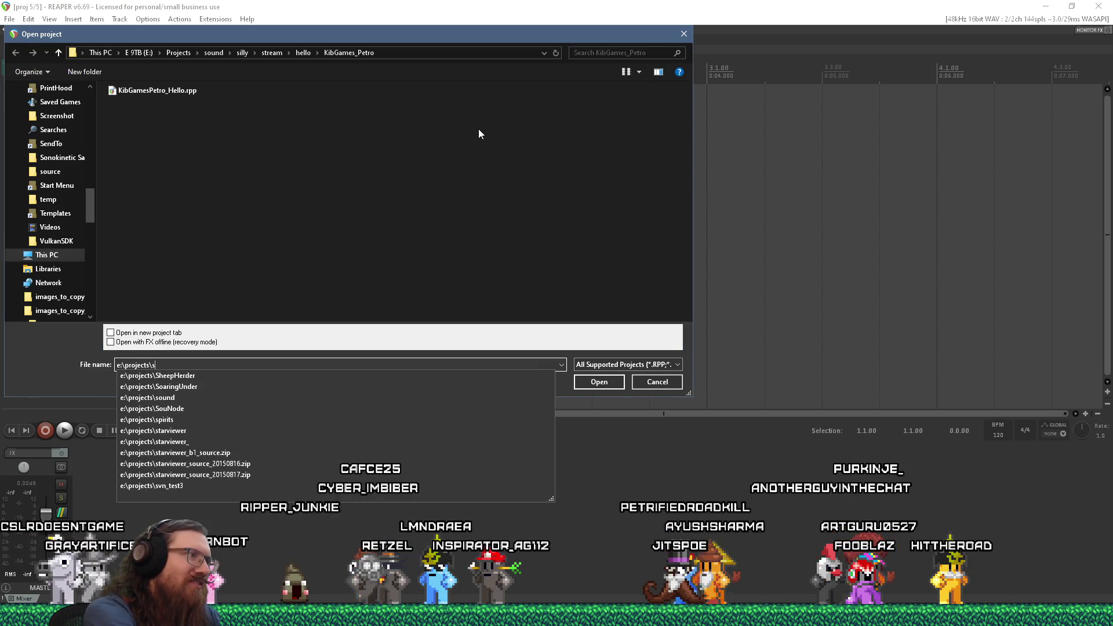
{"action": "key", "text": "BackSpace"}
{"action": "type", "text": "kook\\art_sourc"}
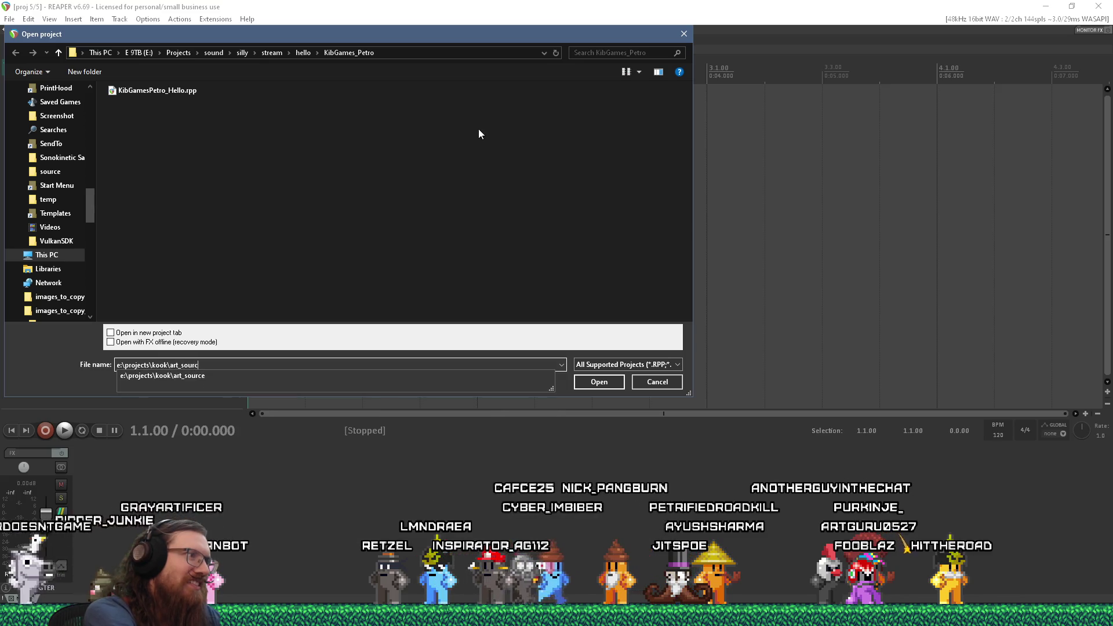
{"action": "type", "text": "e\\sound\\weapo"}
{"action": "type", "text": "ns\time_vampire"}
{"action": "key", "text": "Down"}
{"action": "key", "text": "Return"}
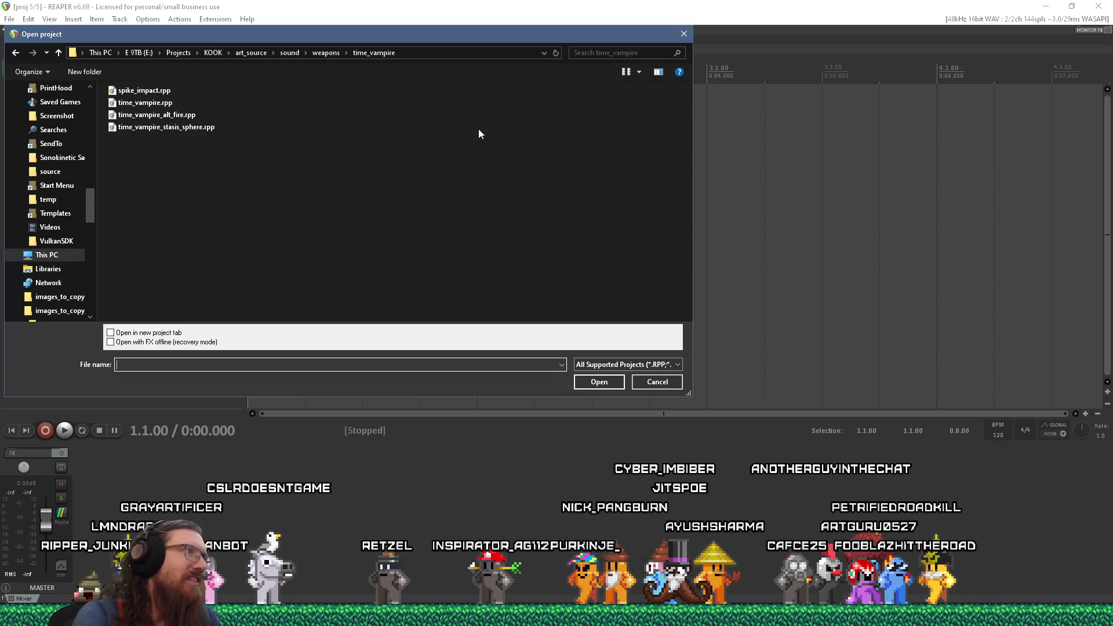
{"action": "double_click", "coordinate": [168, 105]}
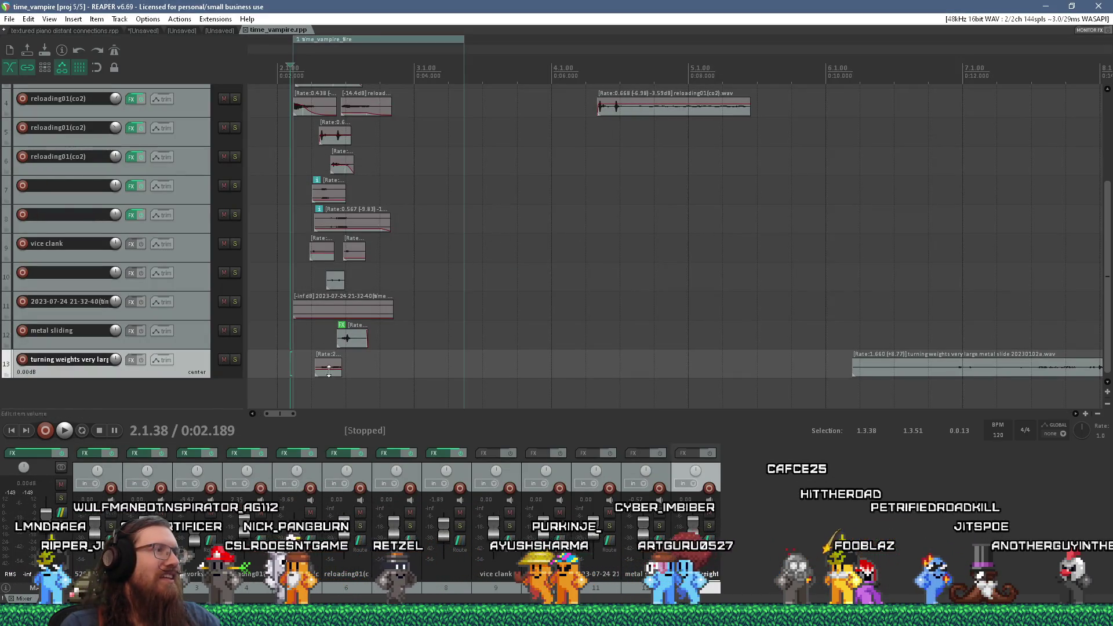
Scroll and resize the view to look over the time_vampire weapon sound tracks
{"action": "scroll", "coordinate": [306, 166], "scroll_direction": "up", "scroll_amount": 3}
{"action": "scroll", "coordinate": [1096, 265], "scroll_direction": "up", "scroll_amount": 5}
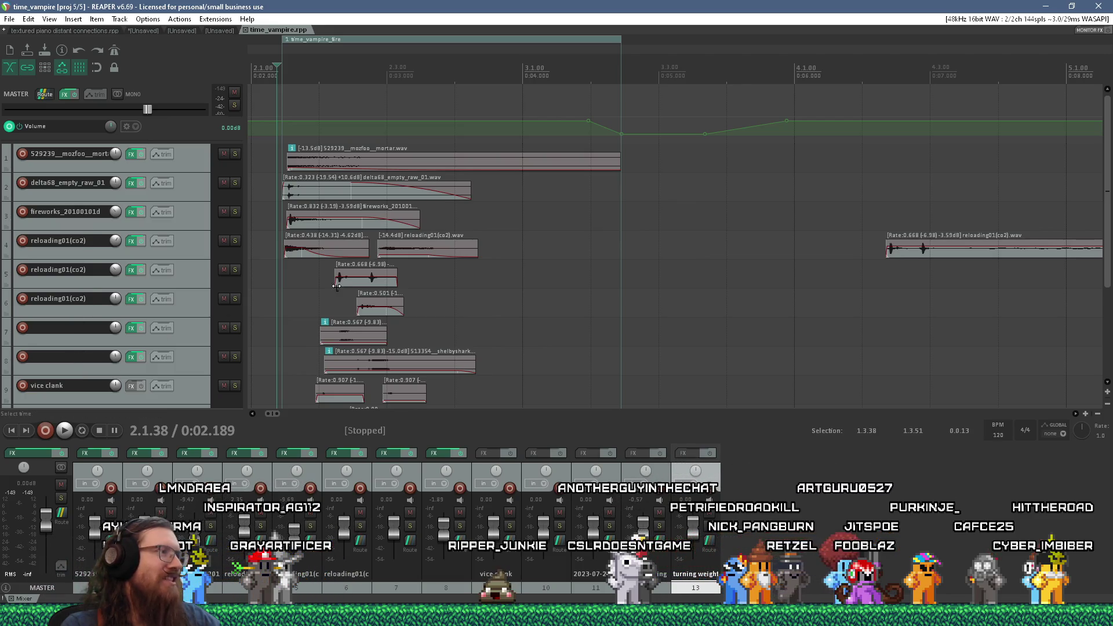
{"action": "left_click_drag", "start_coordinate": [1109, 238], "coordinate": [1096, 310]}
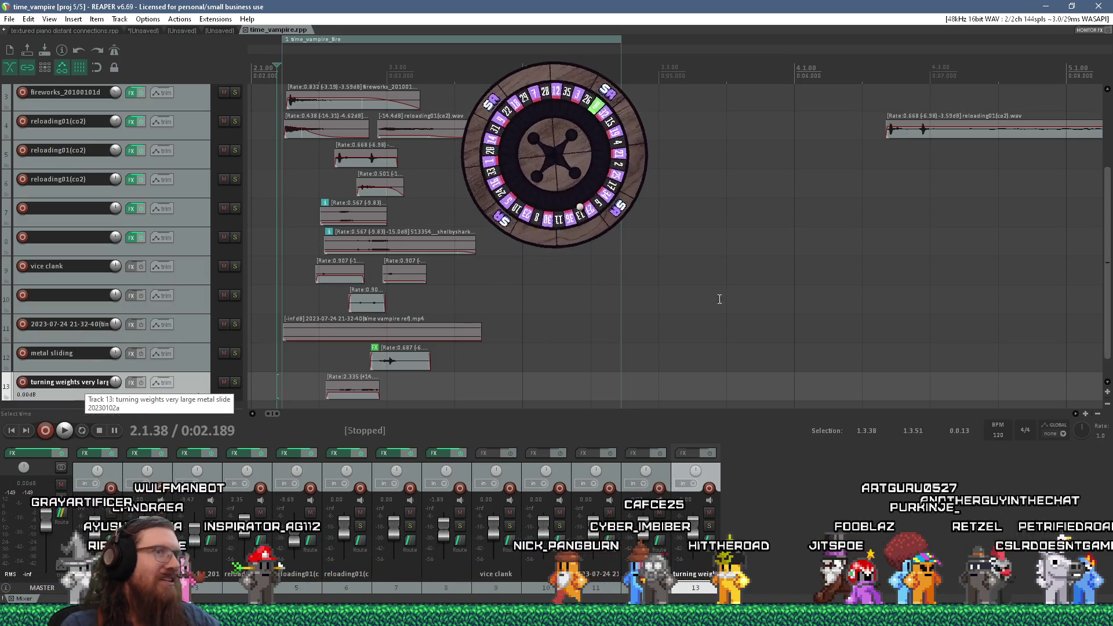
{"action": "scroll", "coordinate": [1106, 281], "scroll_direction": "down", "scroll_amount": 1}
{"action": "scroll", "coordinate": [1106, 281], "scroll_direction": "up", "scroll_amount": 5}
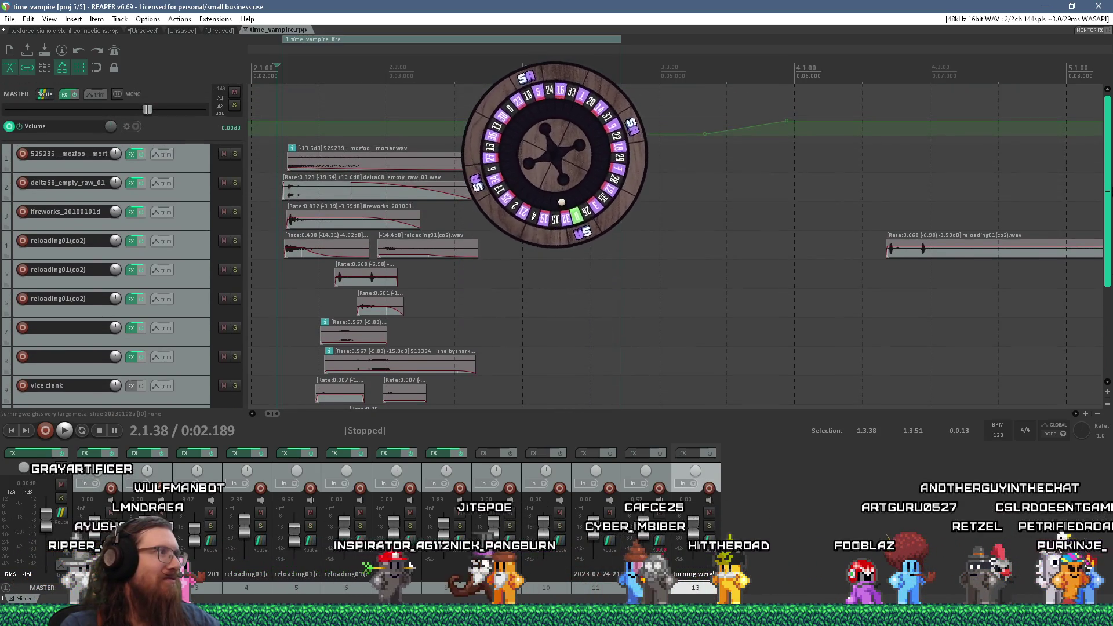
{"action": "scroll", "coordinate": [696, 219], "scroll_direction": "down", "scroll_amount": 3}
{"action": "scroll", "coordinate": [696, 219], "scroll_direction": "up", "scroll_amount": 3}
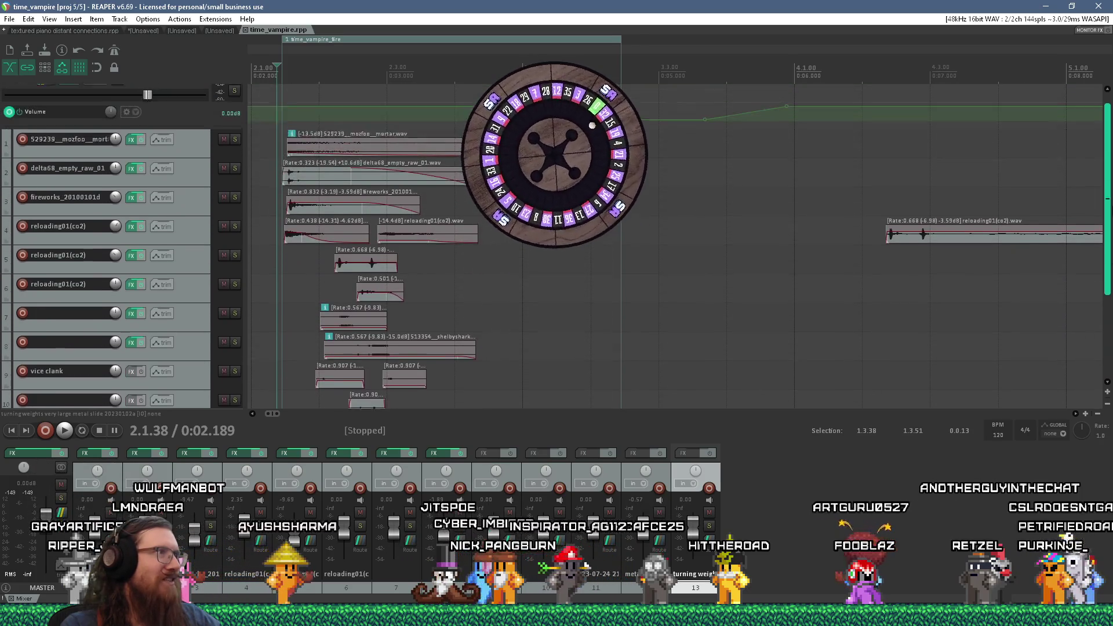
Play the layered weapon sound twice, then switch over to the browser
{"action": "key", "text": "space"}
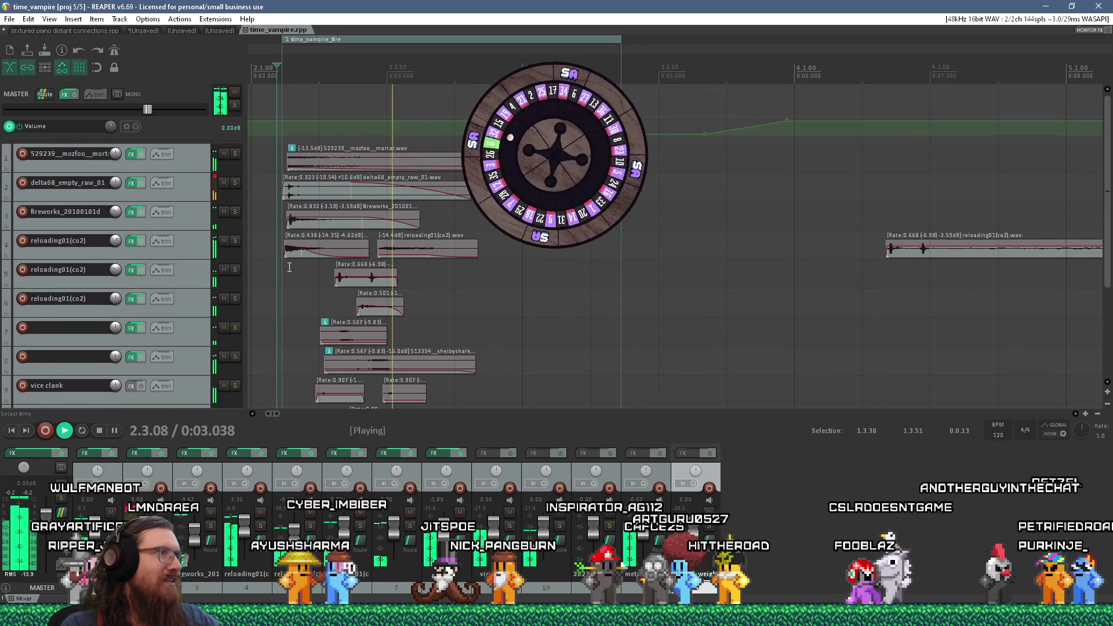
{"action": "key", "text": "space"}
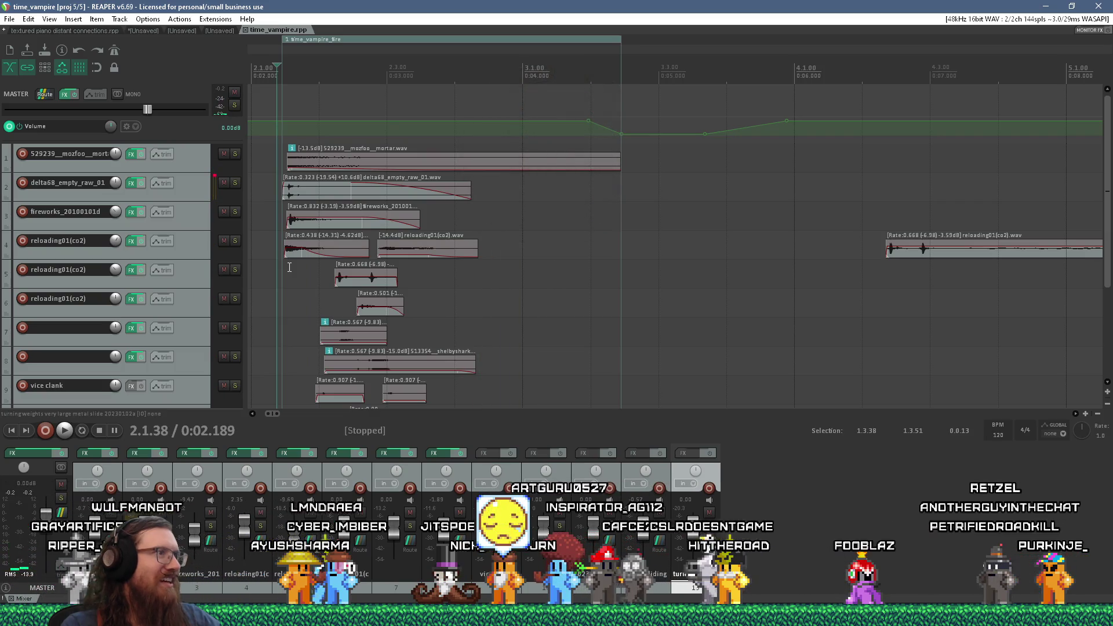
{"action": "key", "text": "space"}
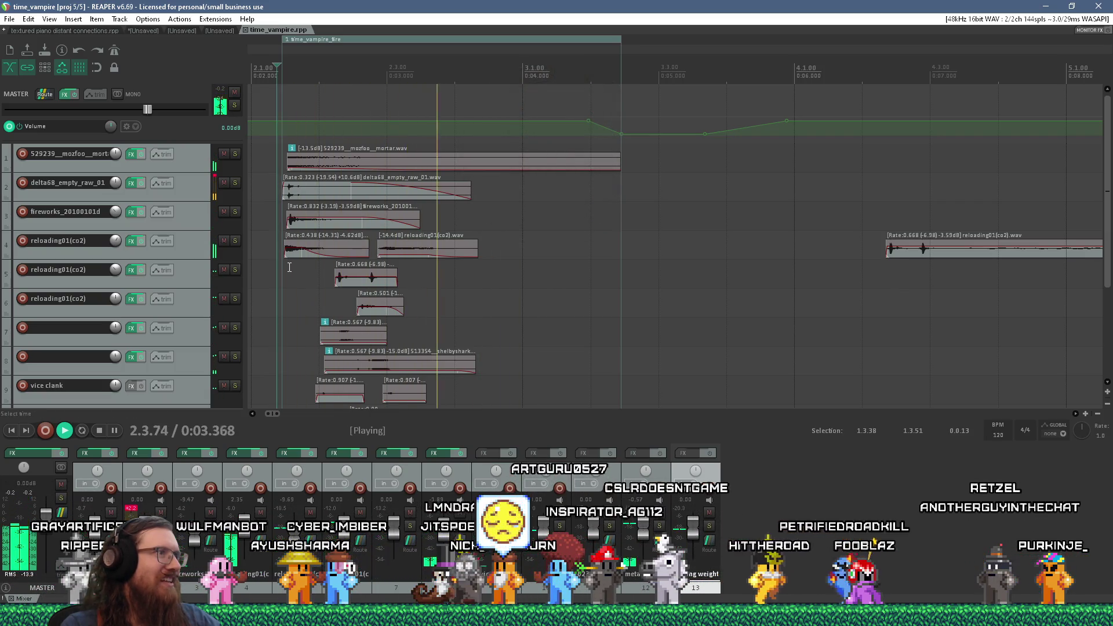
{"action": "key", "text": "space"}
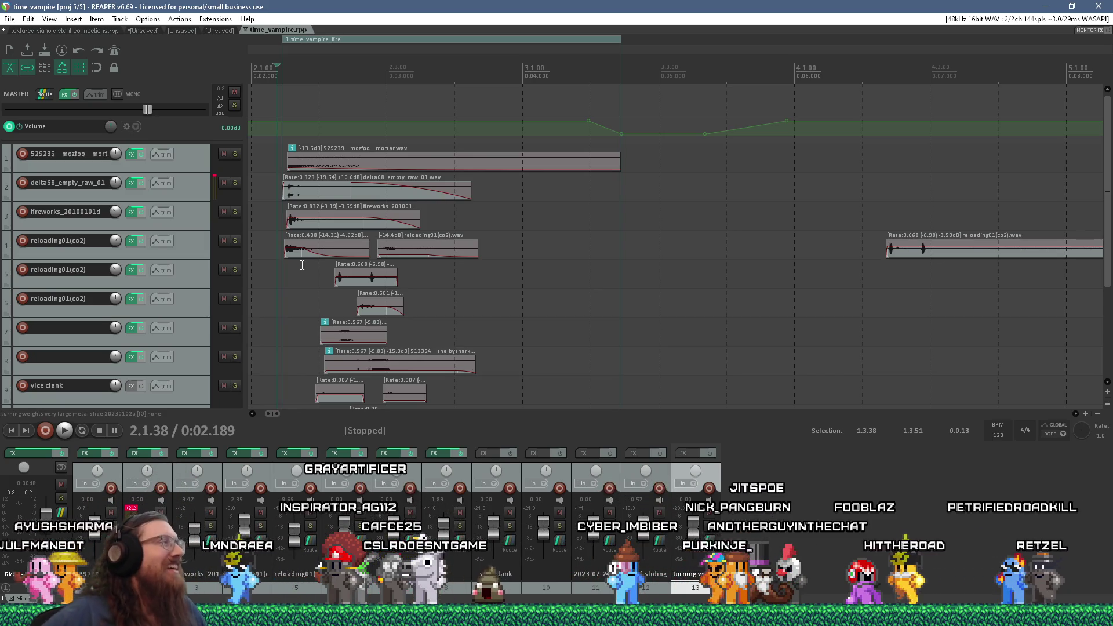
{"action": "key", "text": "alt+Tab"}
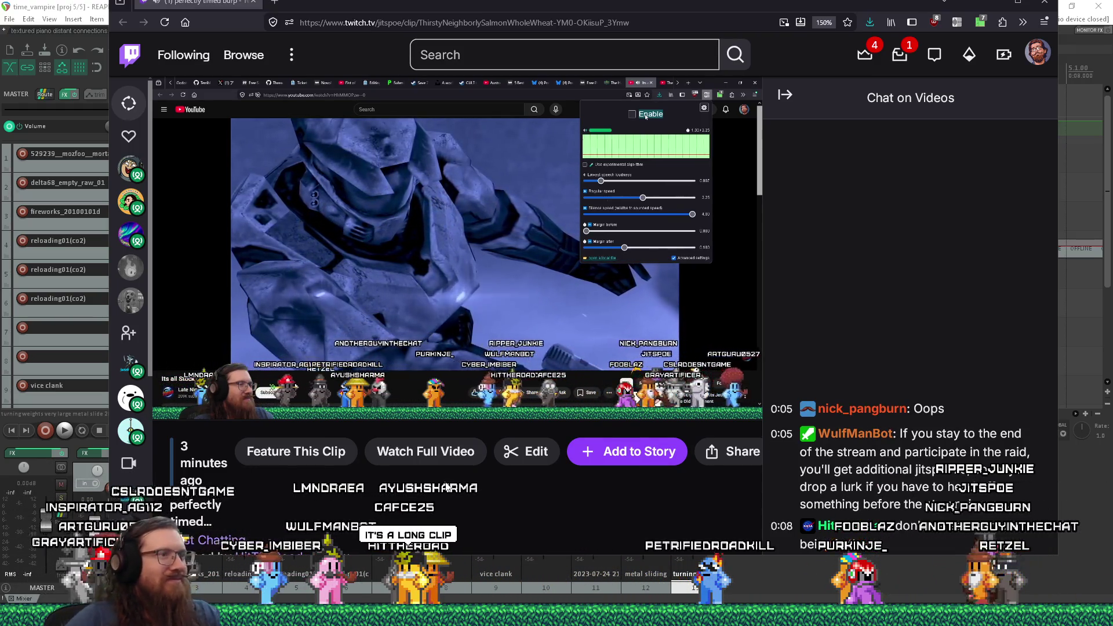
Jump the Twitch clip ahead to about 0:29 and let it keep playing
{"action": "left_click", "coordinate": [457, 375]}
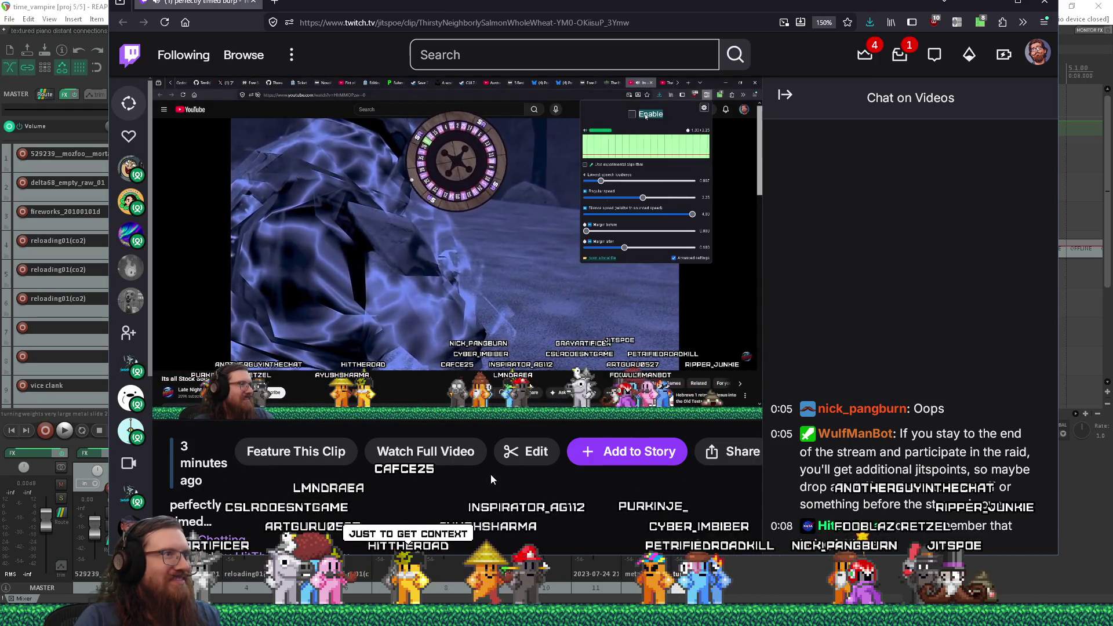
{"action": "mouse_move", "coordinate": [548, 395]}
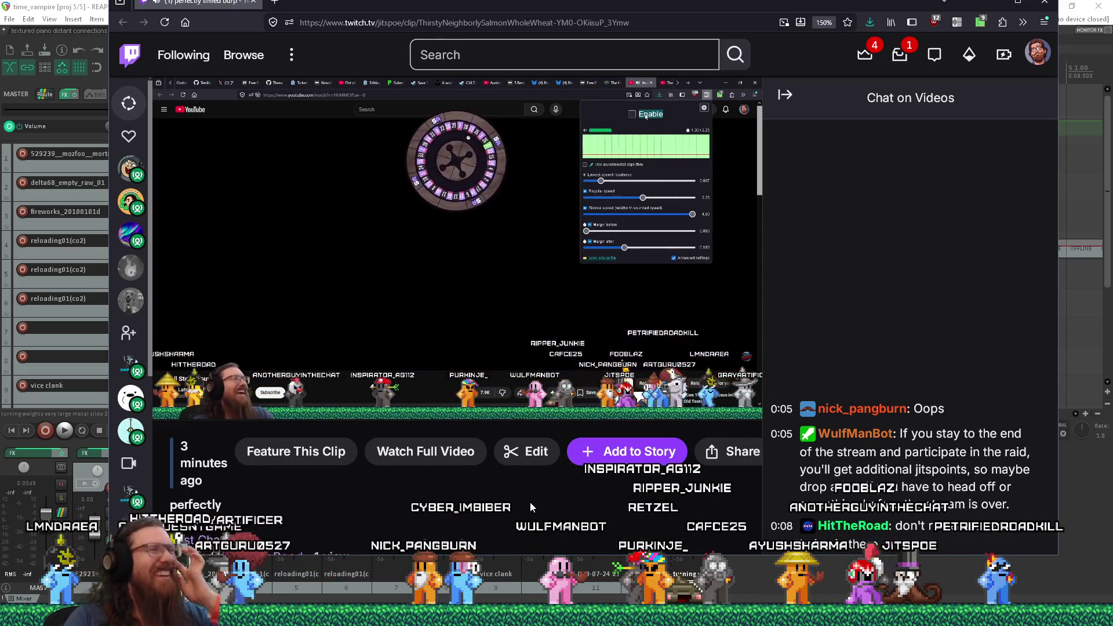
{"action": "mouse_move", "coordinate": [398, 352]}
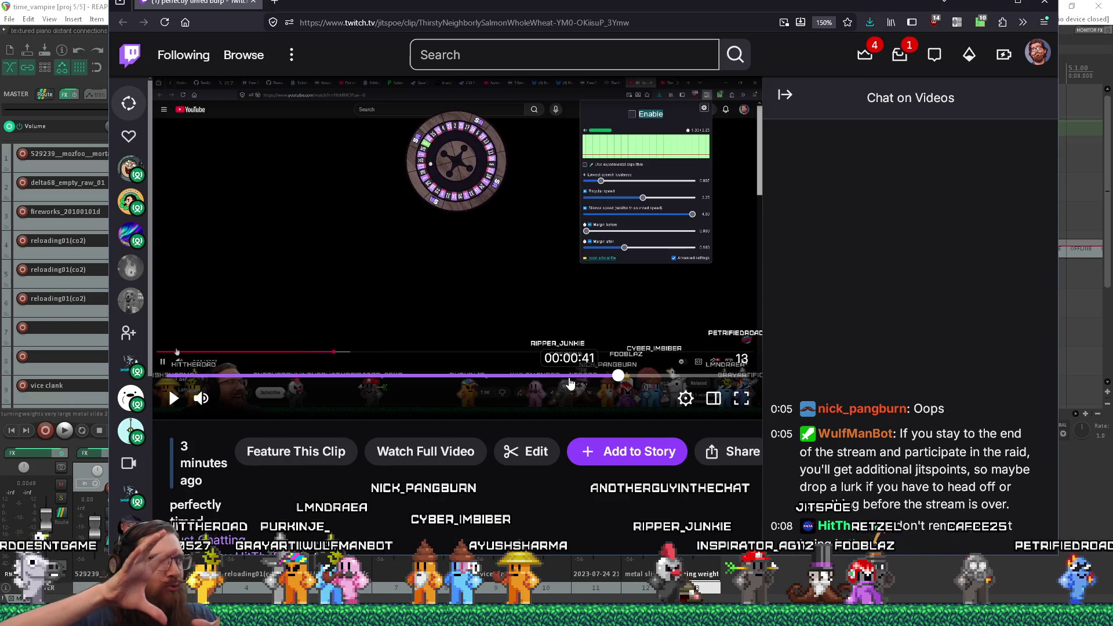
Scrub the clip back to the DEFIBRILLATOR section, play it, then pause
{"action": "mouse_move", "coordinate": [570, 380]}
{"action": "left_mouse_down"}
{"action": "mouse_move", "coordinate": [509, 378]}
{"action": "mouse_move", "coordinate": [560, 380]}
{"action": "left_mouse_up"}
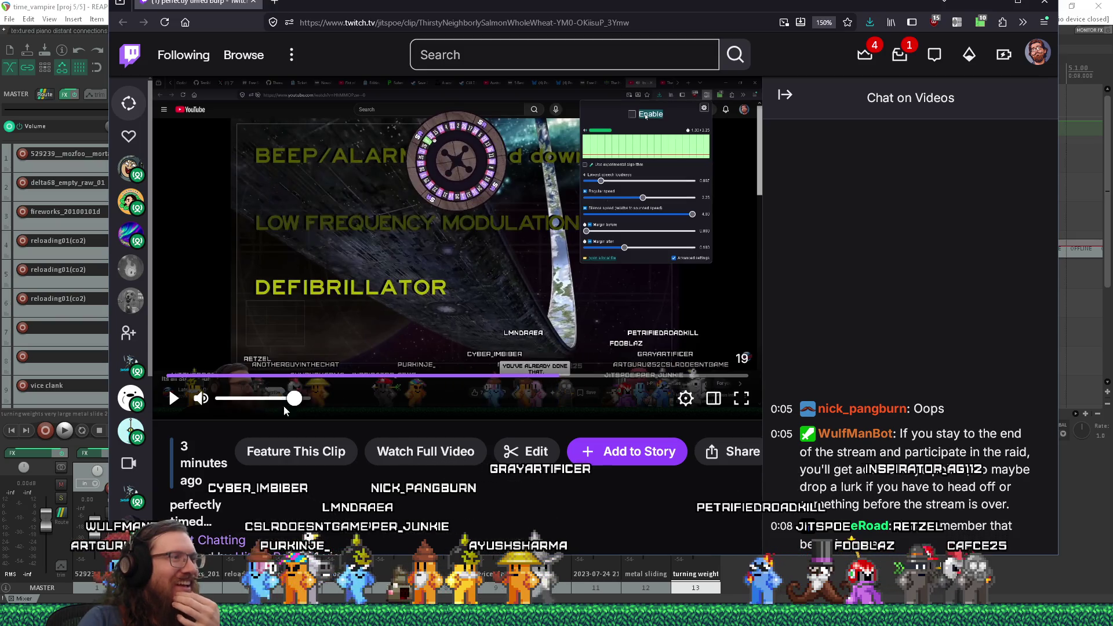
{"action": "left_click", "coordinate": [174, 398]}
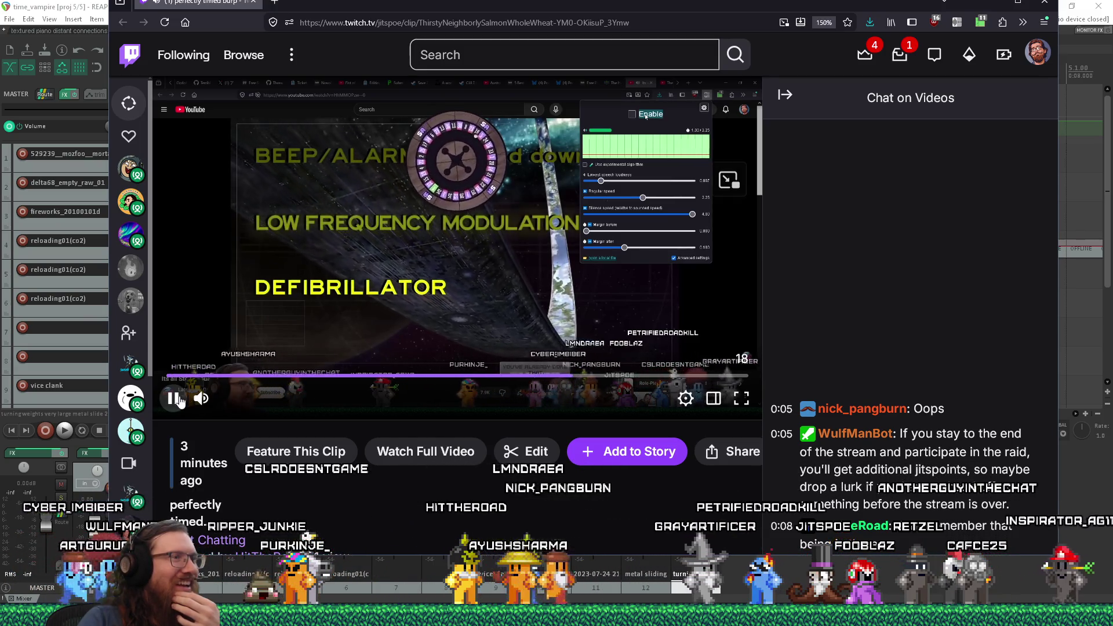
{"action": "left_click", "coordinate": [175, 399]}
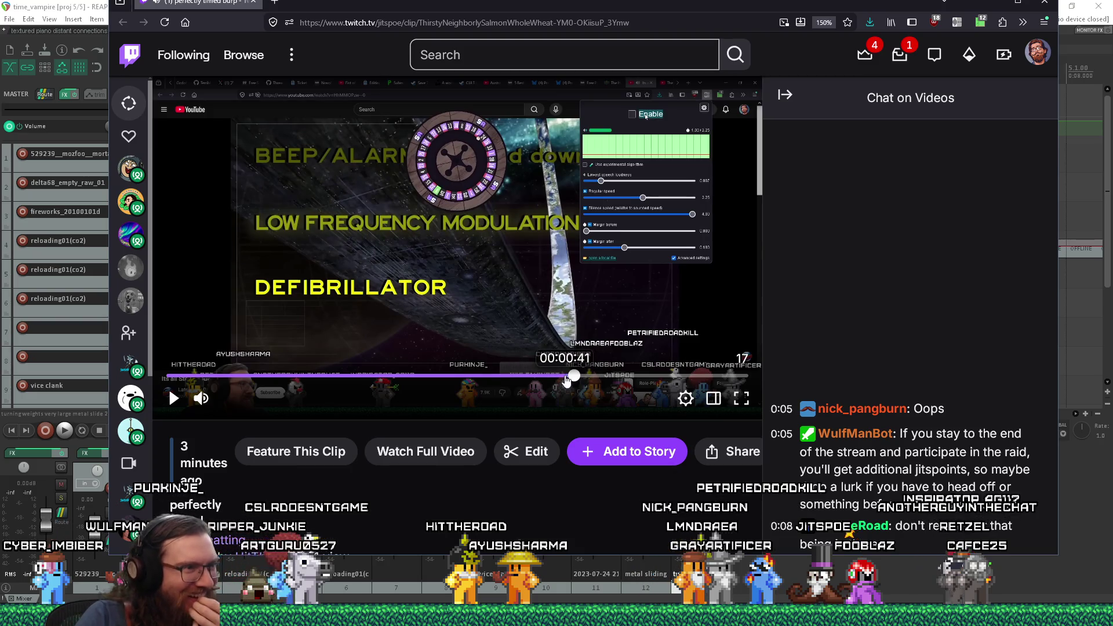
{"action": "left_click", "coordinate": [560, 379]}
{"action": "left_click", "coordinate": [173, 399]}
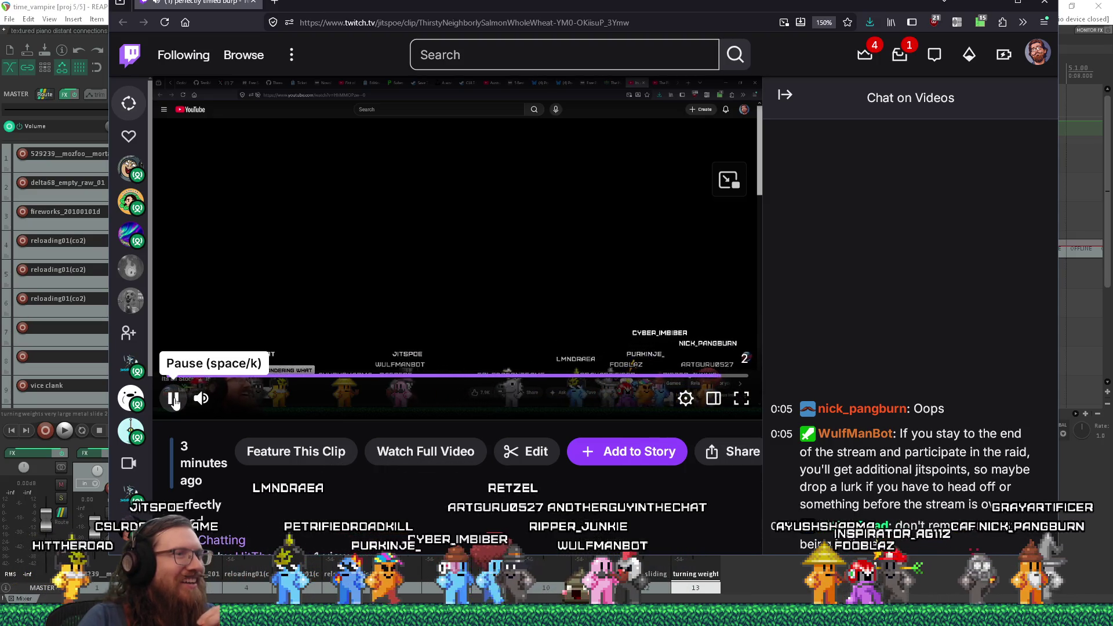
{"action": "left_click", "coordinate": [174, 399]}
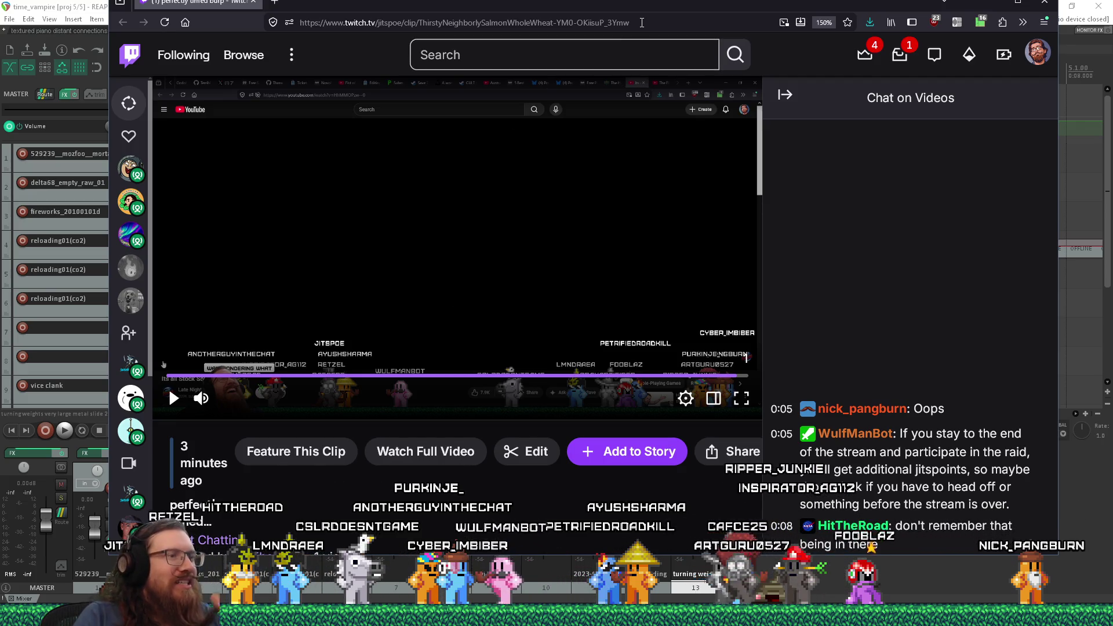
Un-maximize the Twitch window, shift it left, and bring REAPER back in front
{"action": "left_click_drag", "start_coordinate": [639, 5], "coordinate": [634, 56]}
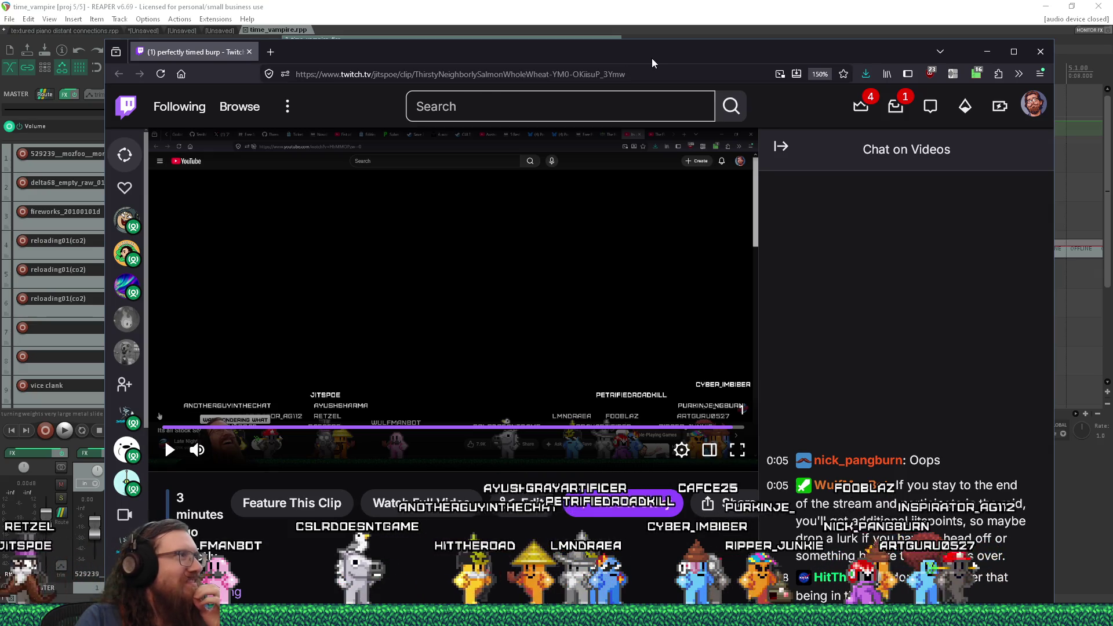
{"action": "left_click_drag", "start_coordinate": [649, 63], "coordinate": [597, 74]}
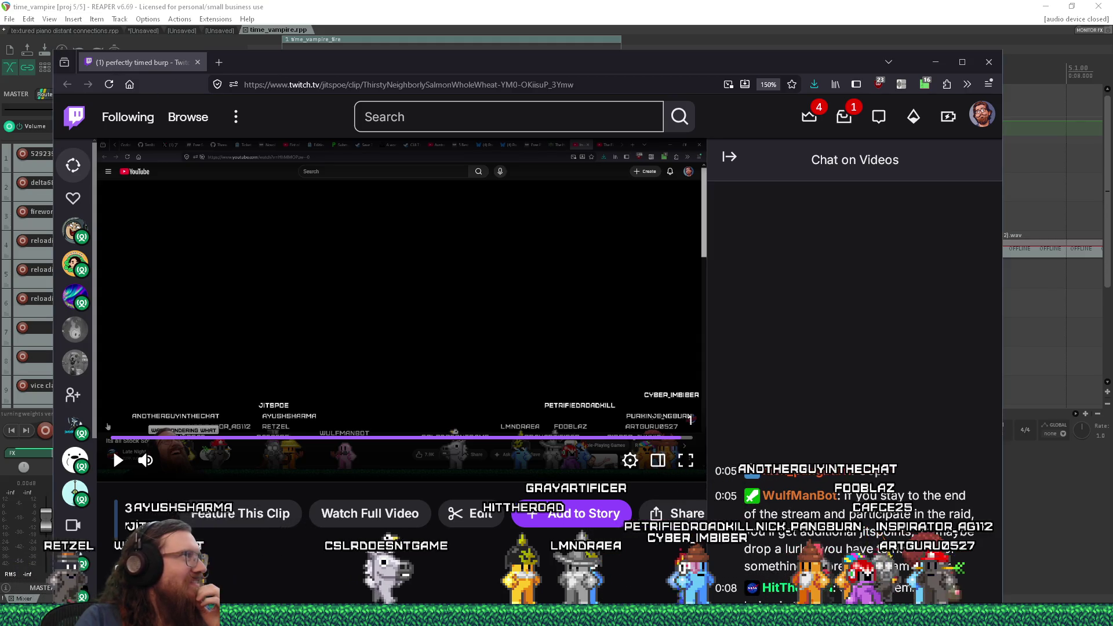
{"action": "key", "text": "alt+Tab"}
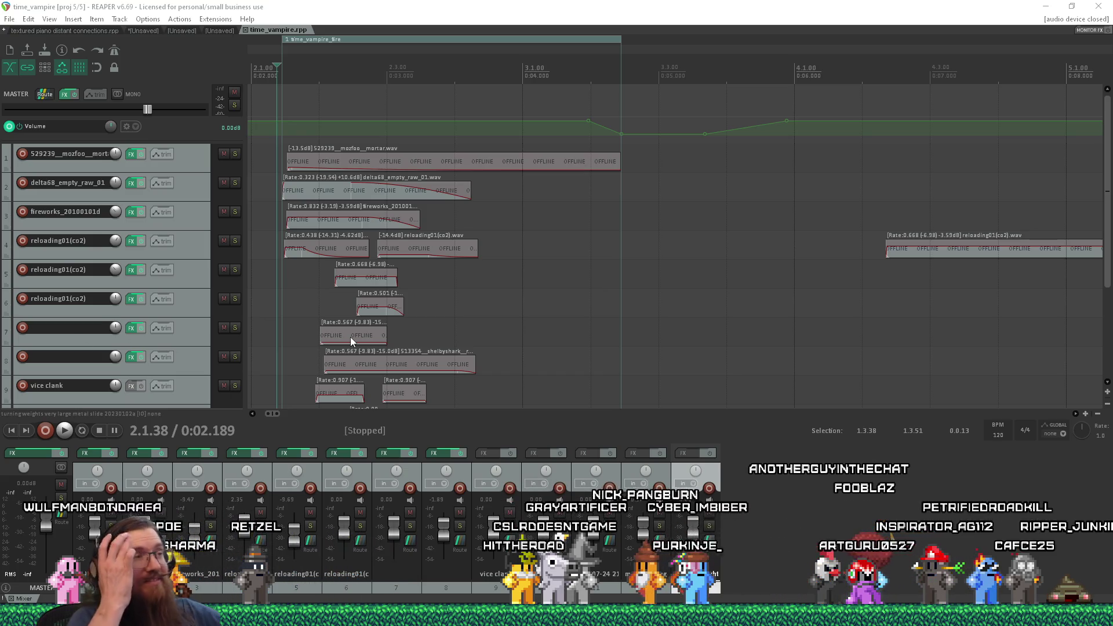
Close the time_vampire project tab and return to YouTube with the speed extension's settings open
{"action": "middle_click", "coordinate": [283, 30]}
{"action": "key", "text": "alt+Tab"}
{"action": "key", "text": "alt+Tab"}
{"action": "key", "text": "alt+Tab"}
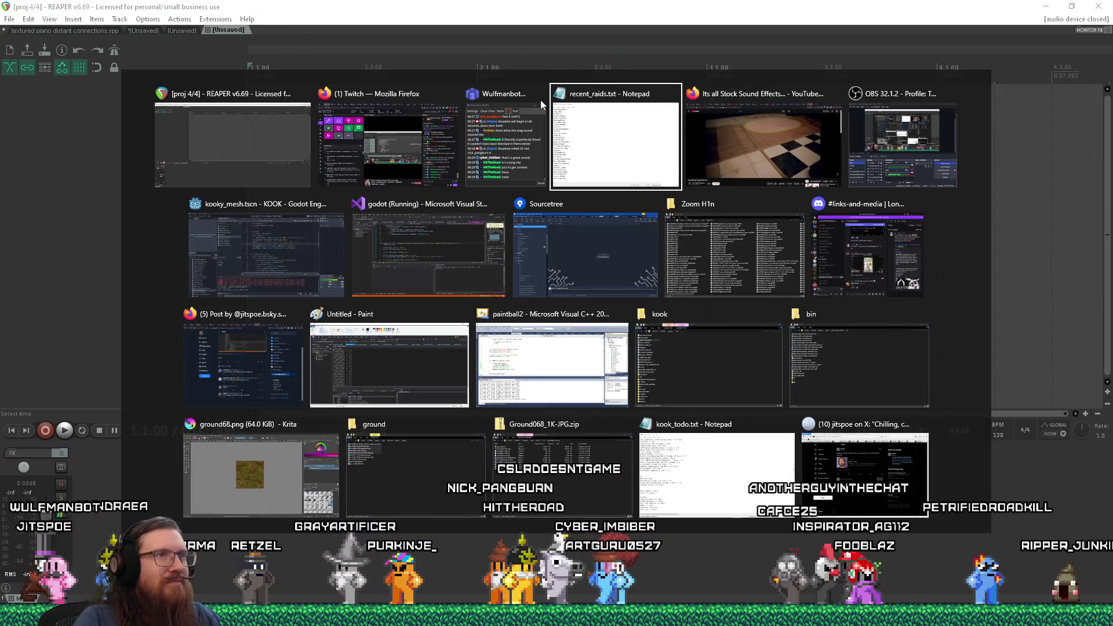
{"action": "key", "text": "alt+Tab"}
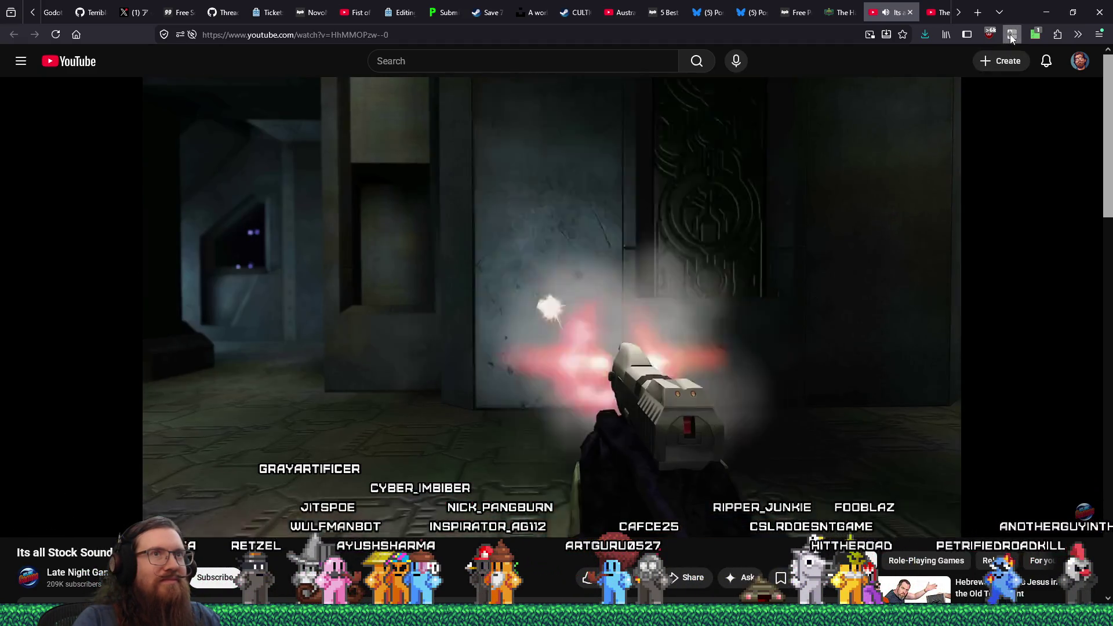
{"action": "left_click", "coordinate": [1012, 36]}
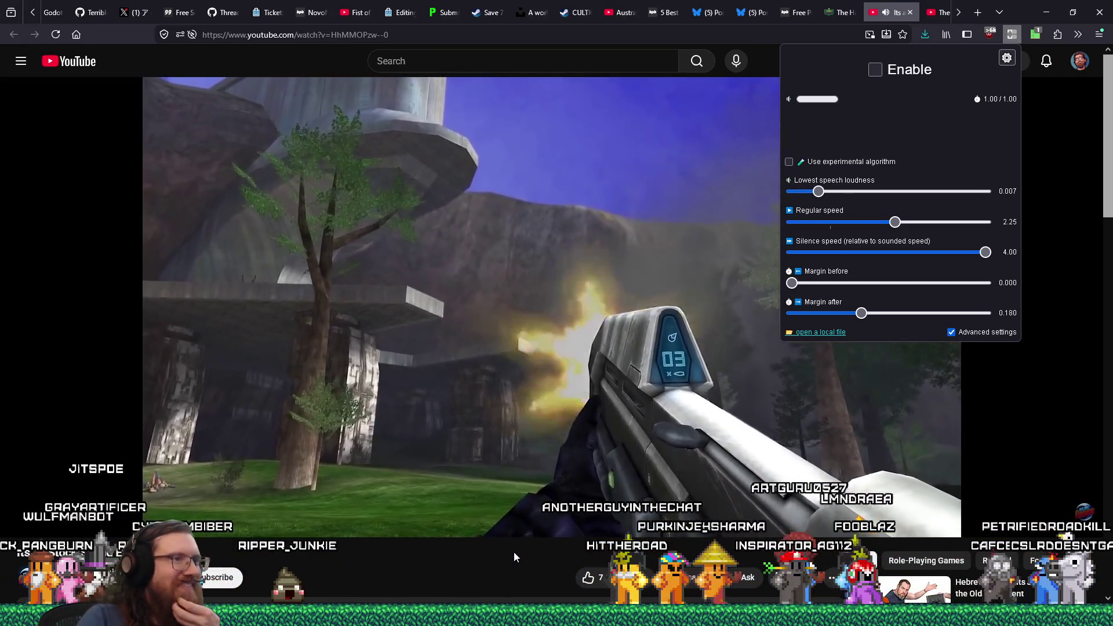
{"action": "key", "text": "Escape"}
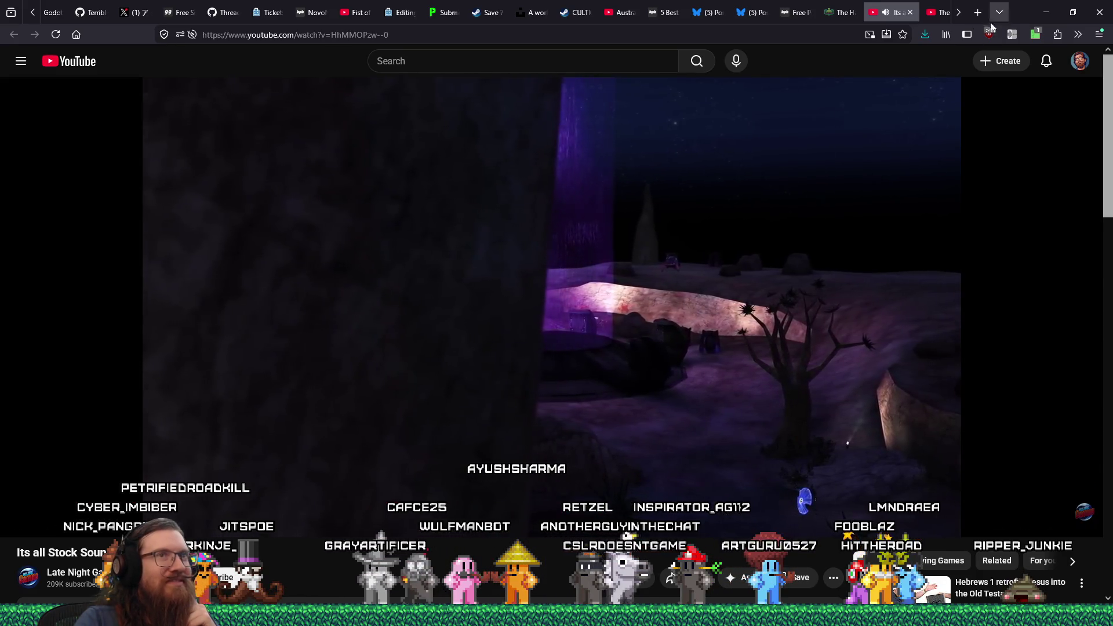
Open the speed extension's settings and toggle silence skipping, leaving it enabled at 2.25×
{"action": "left_click", "coordinate": [1012, 34]}
{"action": "left_click", "coordinate": [916, 71]}
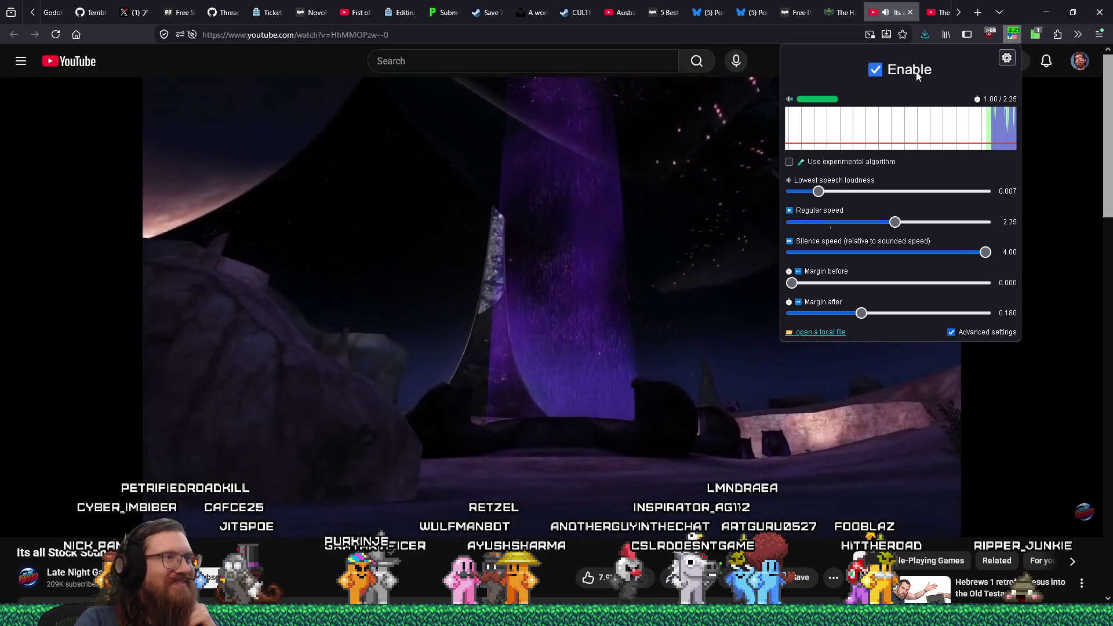
{"action": "left_click", "coordinate": [917, 76]}
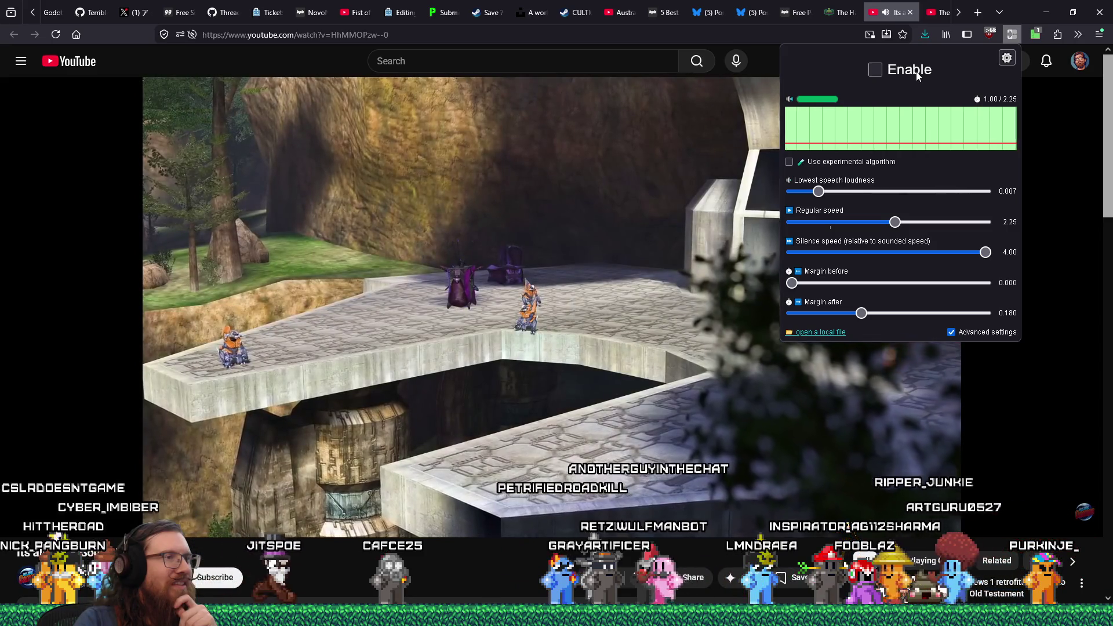
{"action": "left_click", "coordinate": [918, 76]}
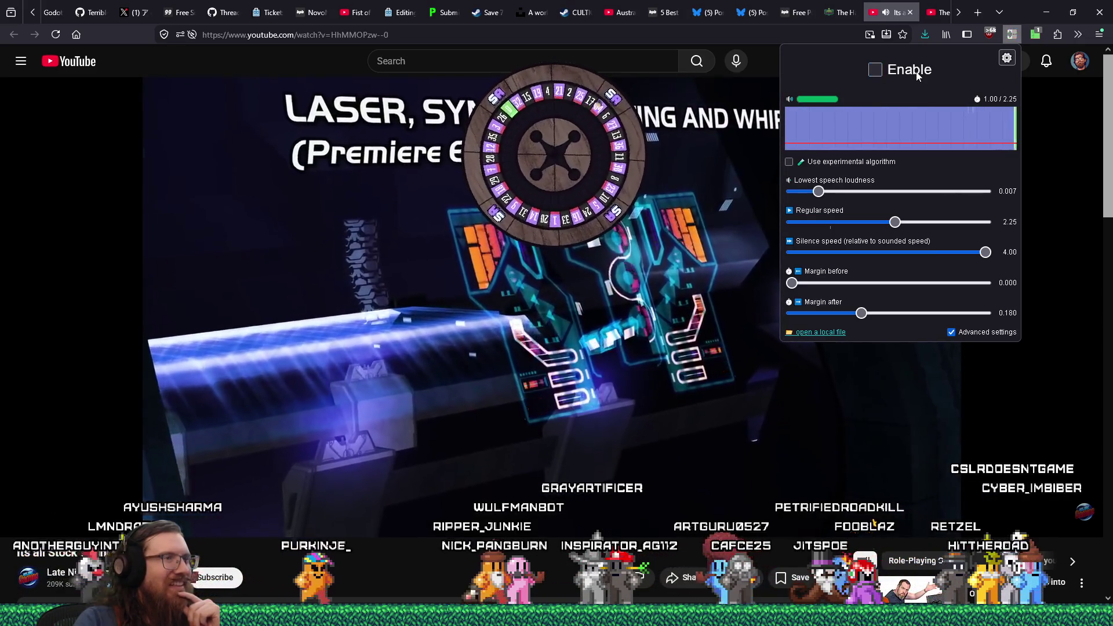
Toggle the speed extension's silence skipping off and on repeatedly while the video plays
{"action": "left_click", "coordinate": [917, 76]}
{"action": "left_click", "coordinate": [918, 76]}
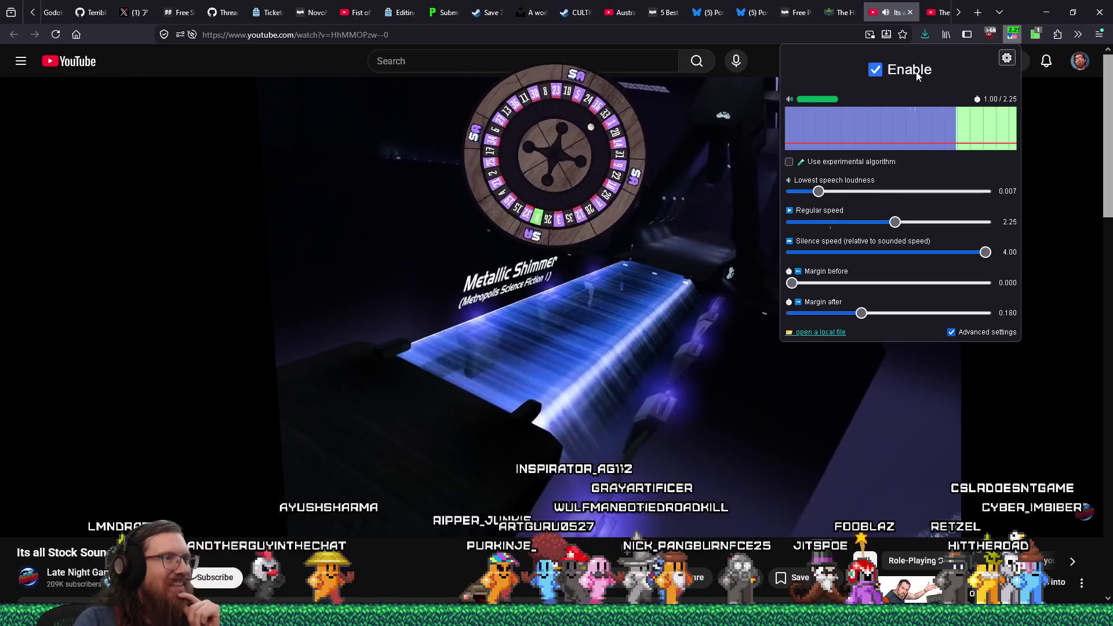
{"action": "left_click", "coordinate": [917, 76]}
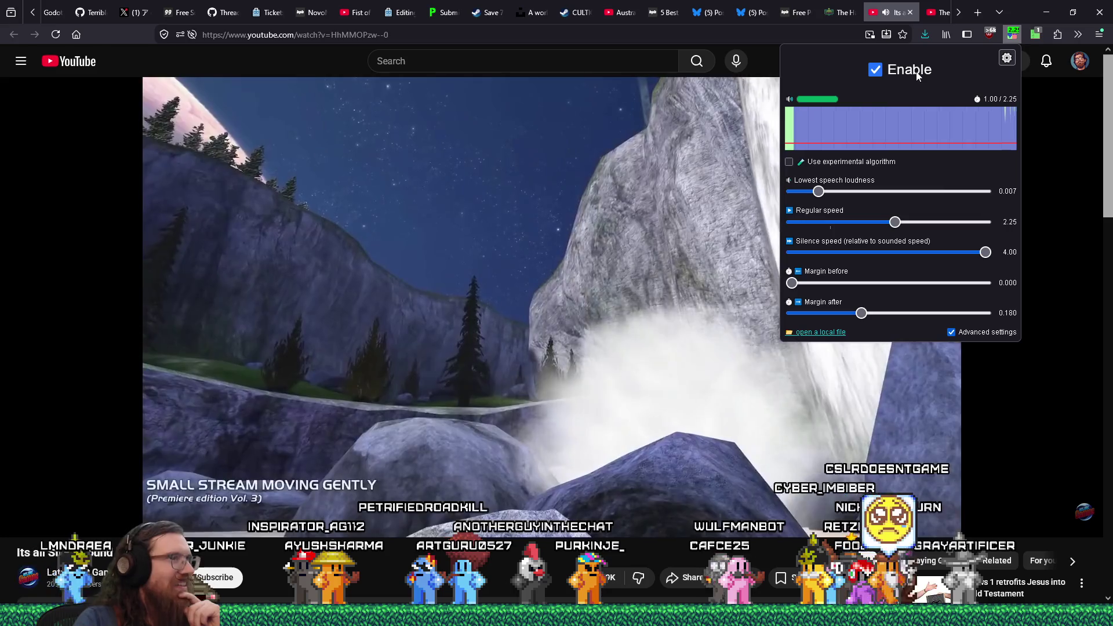
{"action": "left_click", "coordinate": [917, 76]}
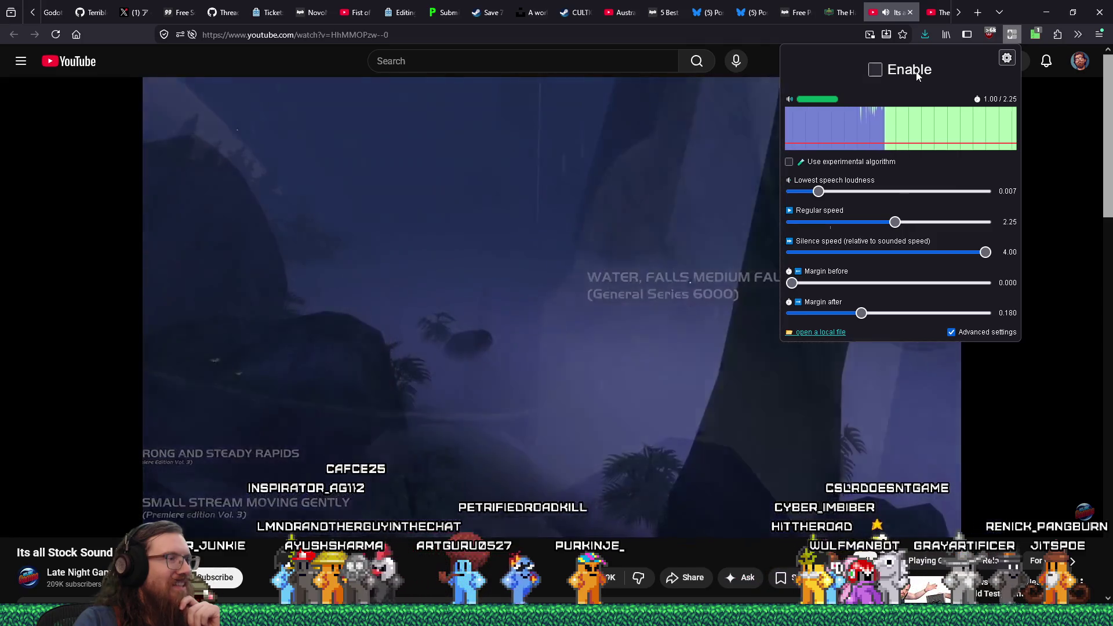
{"action": "left_click", "coordinate": [917, 76]}
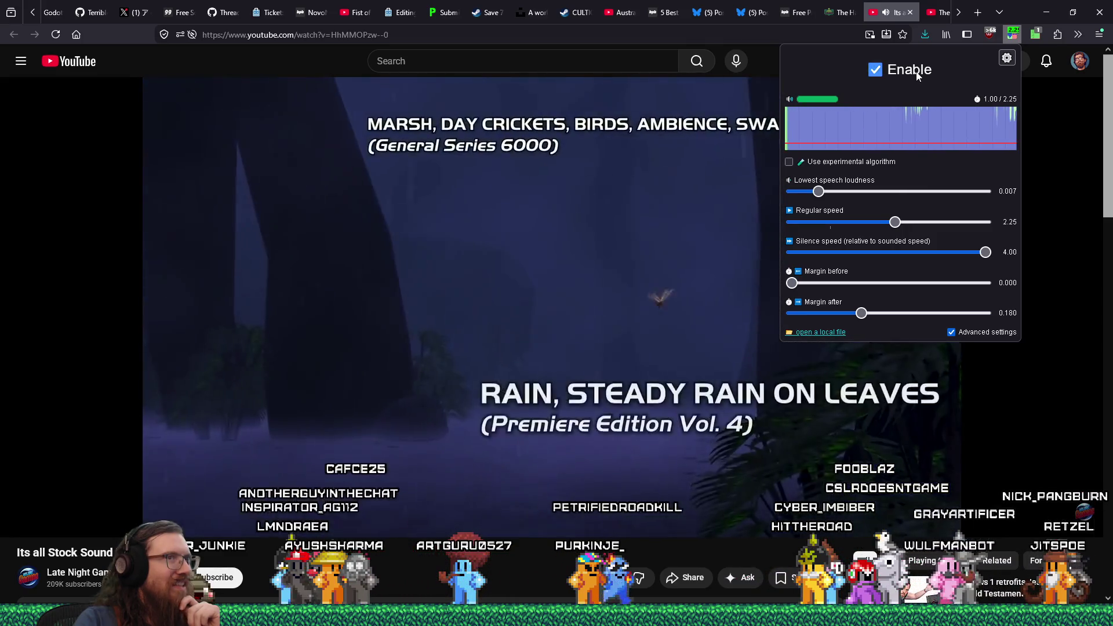
{"action": "left_click", "coordinate": [918, 76]}
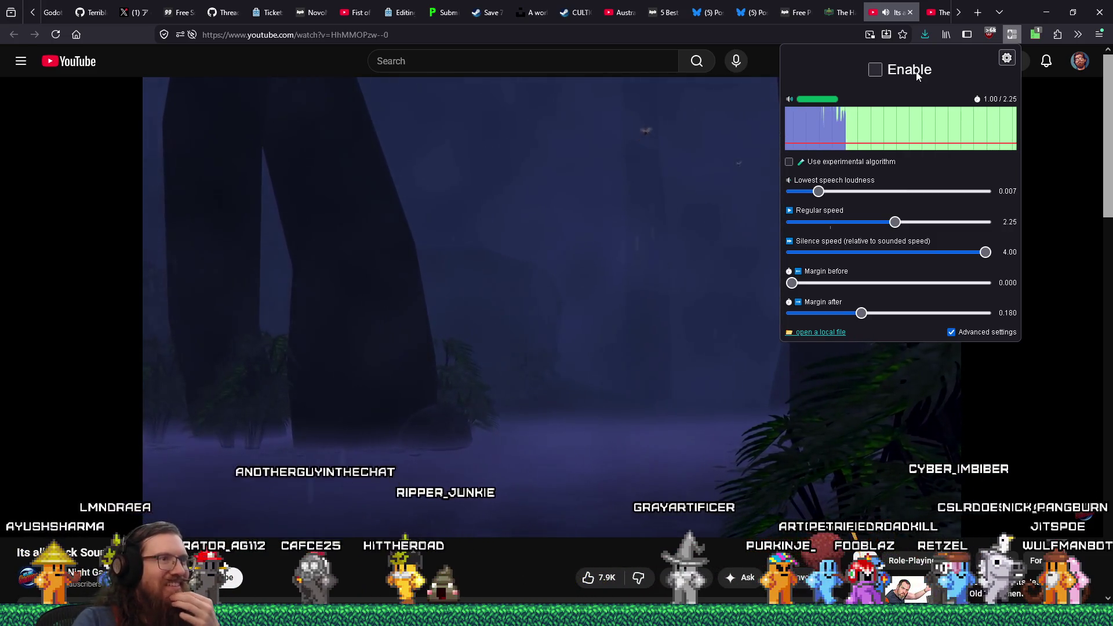
{"action": "left_click", "coordinate": [918, 76]}
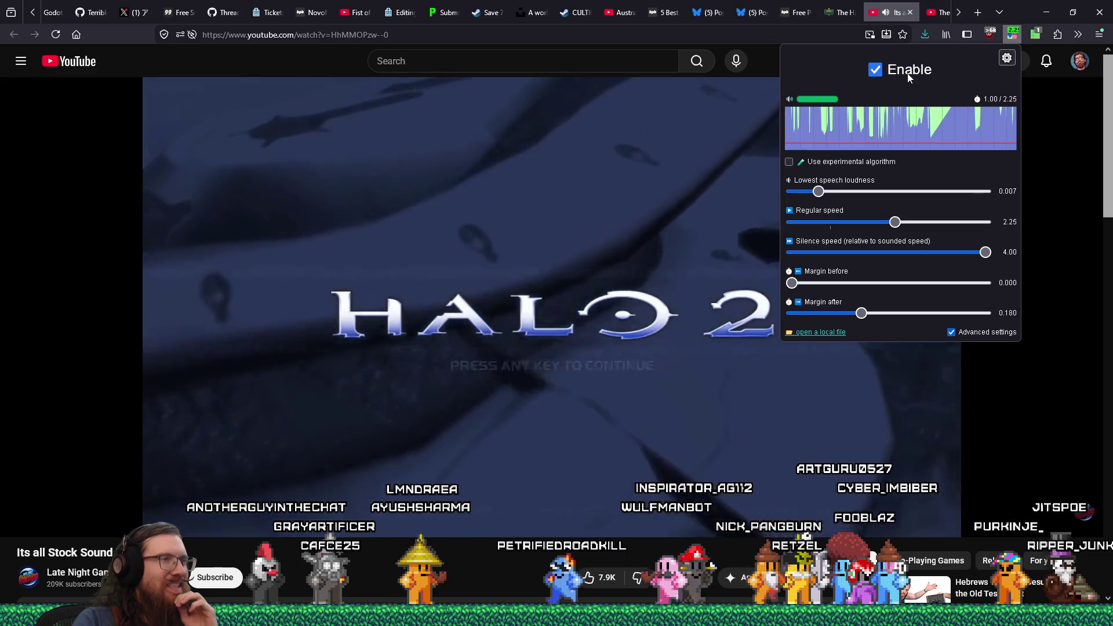
Turn silence skipping off, then pause the video on the Halo forest gunfire footage
{"action": "left_click", "coordinate": [909, 71]}
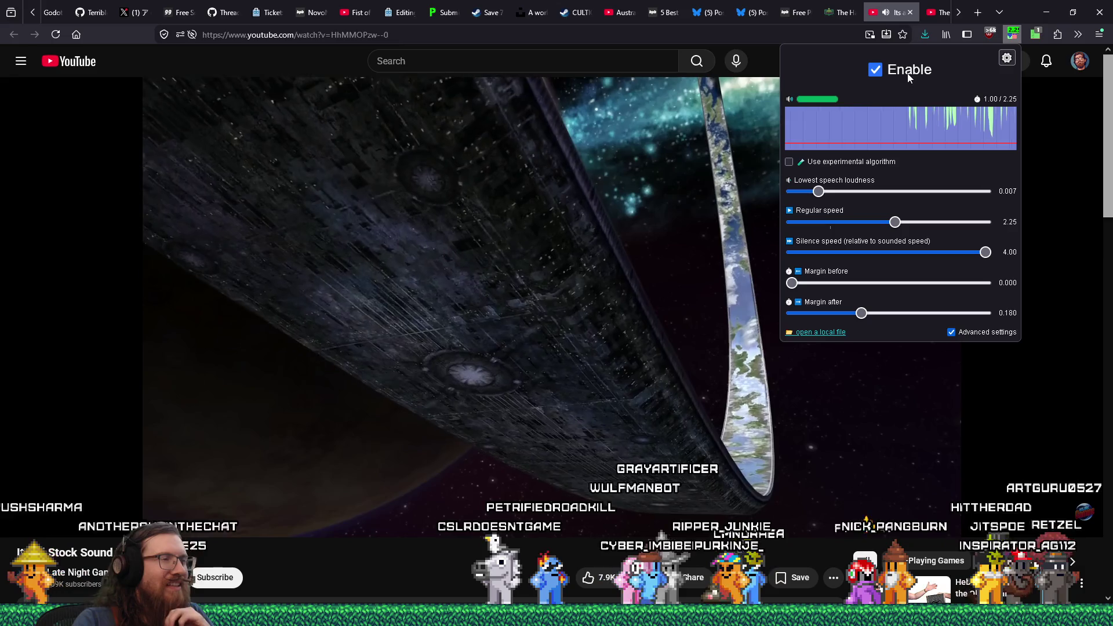
{"action": "left_click", "coordinate": [908, 77]}
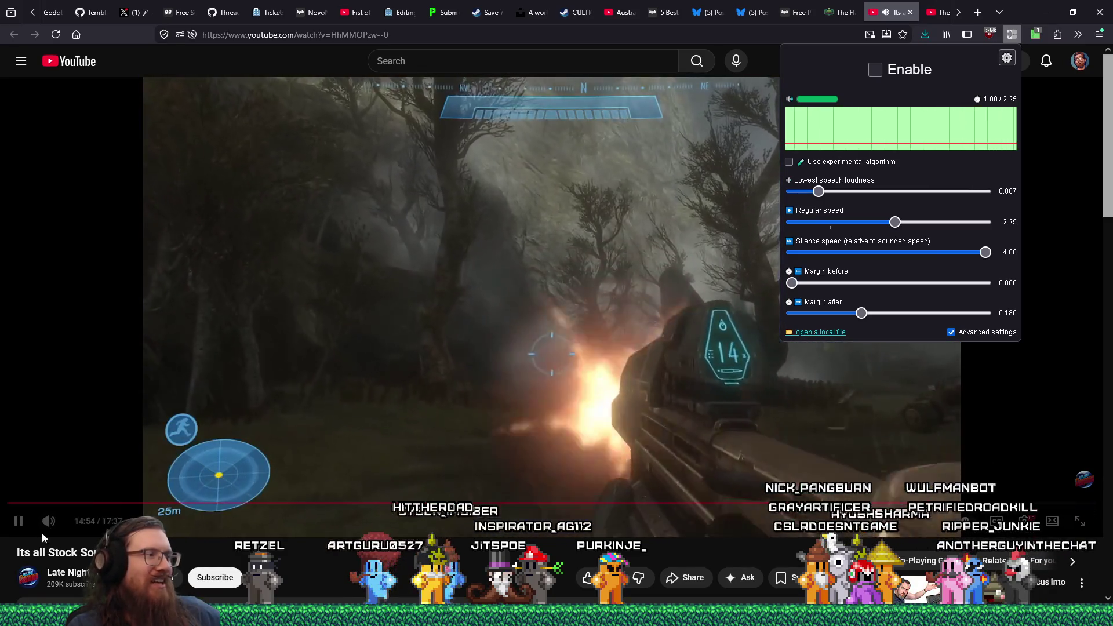
{"action": "left_click", "coordinate": [23, 532]}
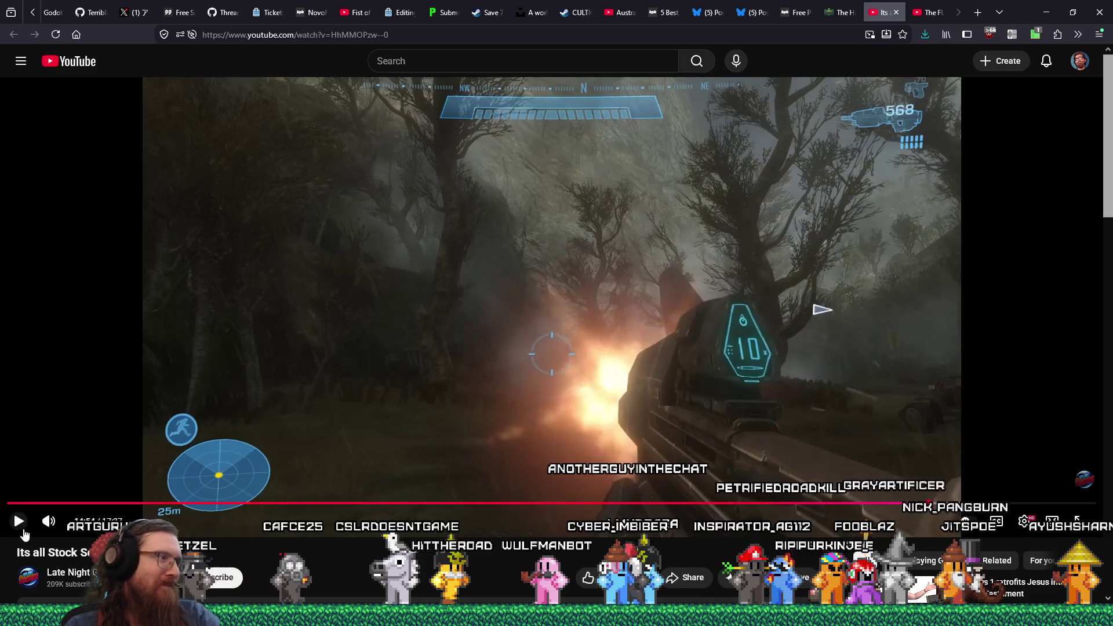
Resume playback of the stock sound effects video at the misty Halo forest scene
{"action": "left_click", "coordinate": [20, 521]}
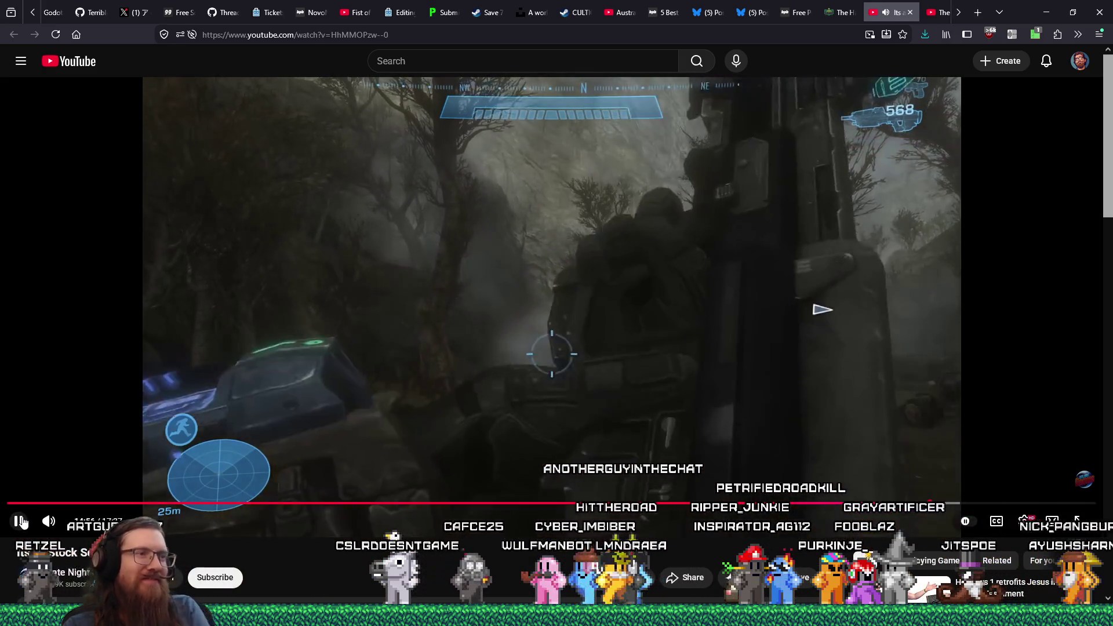